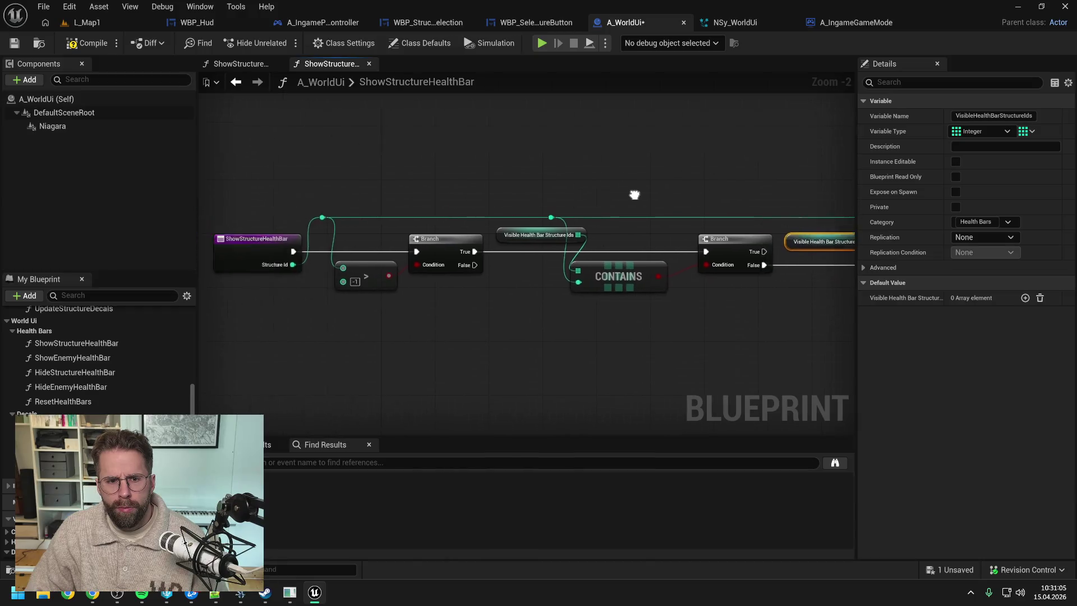
# - Copy the ShowStructureHealthBar node chain with its branch reroutes into the ShowStructureHoveredDecal graph
pyautogui.moveTo(285, 166)
pyautogui.mouseDown()
pyautogui.moveTo(577, 318)
pyautogui.moveTo(476, 288)
pyautogui.mouseUp()
pyautogui.click(476, 288)
pyautogui.scroll(-7, 487, 291)
pyautogui.moveTo(373, 205); pyautogui.dragTo(816, 372)
pyautogui.click(440, 190)
pyautogui.moveTo(374, 205); pyautogui.dragTo(605, 313)
pyautogui.moveTo(611, 230); pyautogui.dragTo(627, 247)
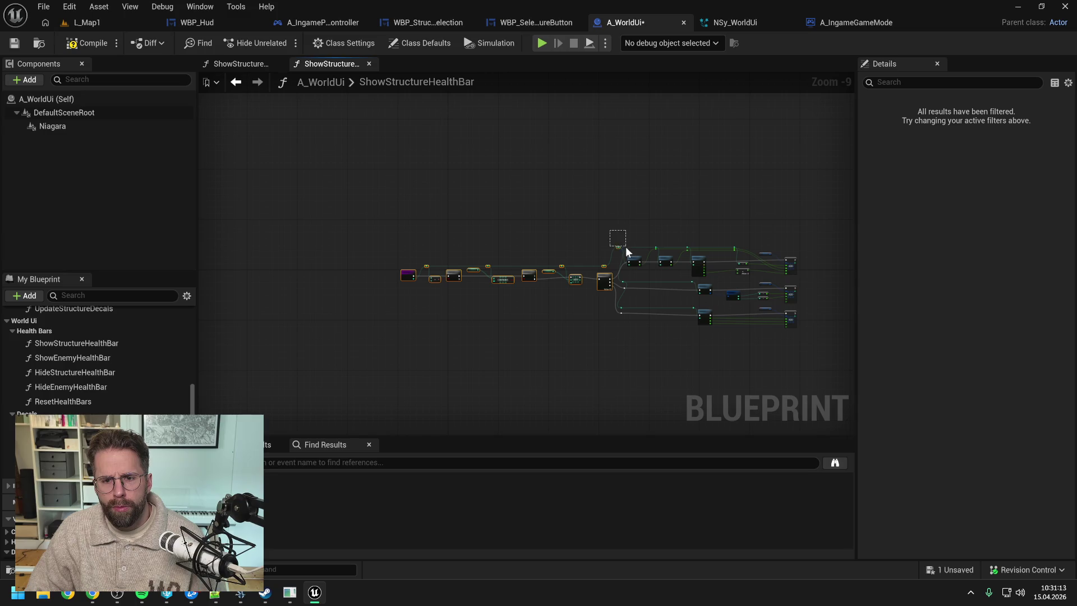
pyautogui.moveTo(625, 320); pyautogui.dragTo(602, 270)
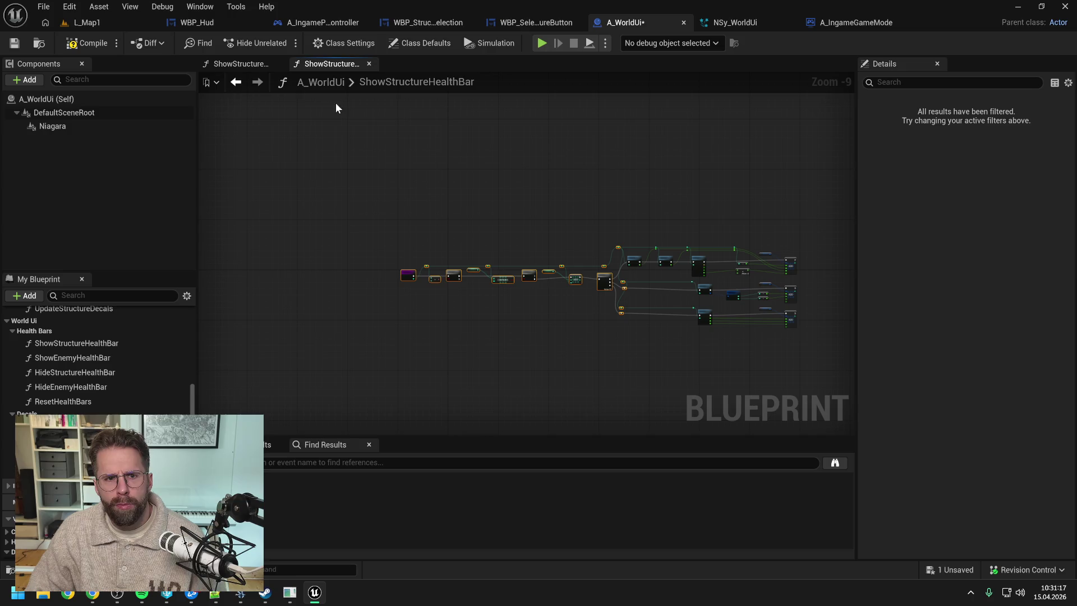
pyautogui.click(224, 64)
pyautogui.hotkey('ctrl', 'v')
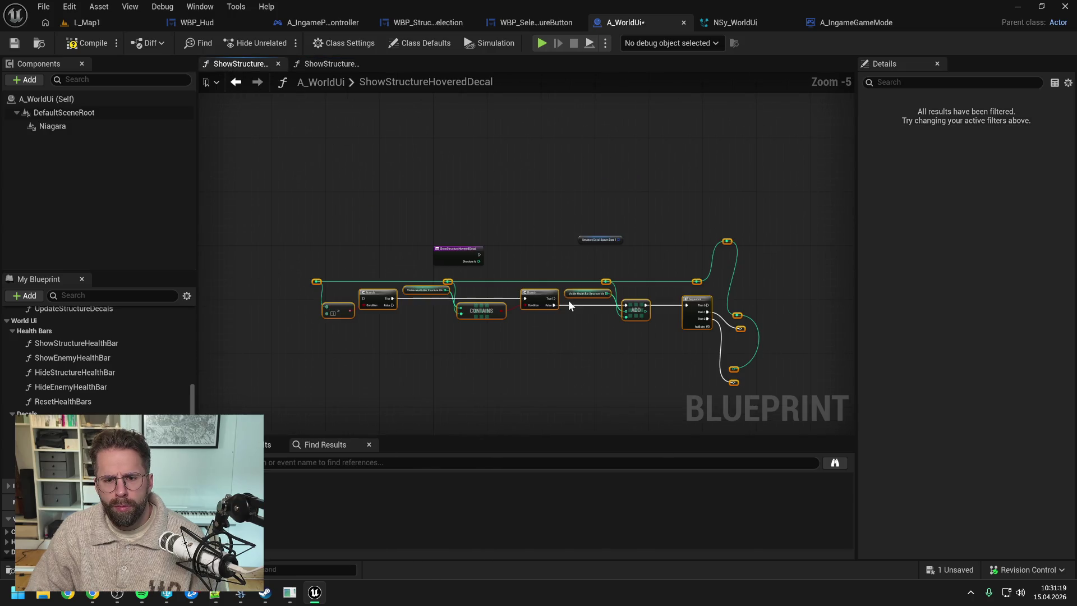
# - Wire the entry node's exec into the Branch and its Structure Id into the reroute
pyautogui.moveTo(371, 288); pyautogui.dragTo(546, 311)
pyautogui.moveTo(460, 250)
pyautogui.mouseDown()
pyautogui.moveTo(459, 316)
pyautogui.moveTo(602, 325)
pyautogui.mouseUp()
pyautogui.scroll(3, 459, 317)
pyautogui.moveTo(466, 338); pyautogui.dragTo(506, 291)
pyautogui.moveTo(438, 310); pyautogui.dragTo(452, 309)
pyautogui.scroll(-2, 424, 228)
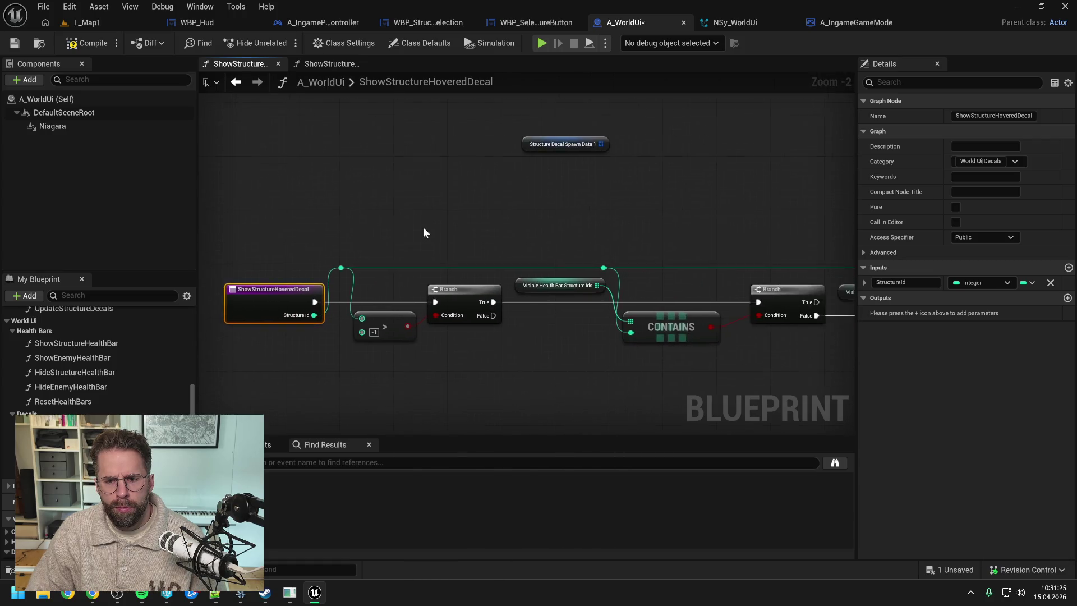
pyautogui.click(514, 228)
# - Replace both Visible Health Bar Structure Ids getters with VisibleDecalStructureIds
pyautogui.rightClick(489, 270)
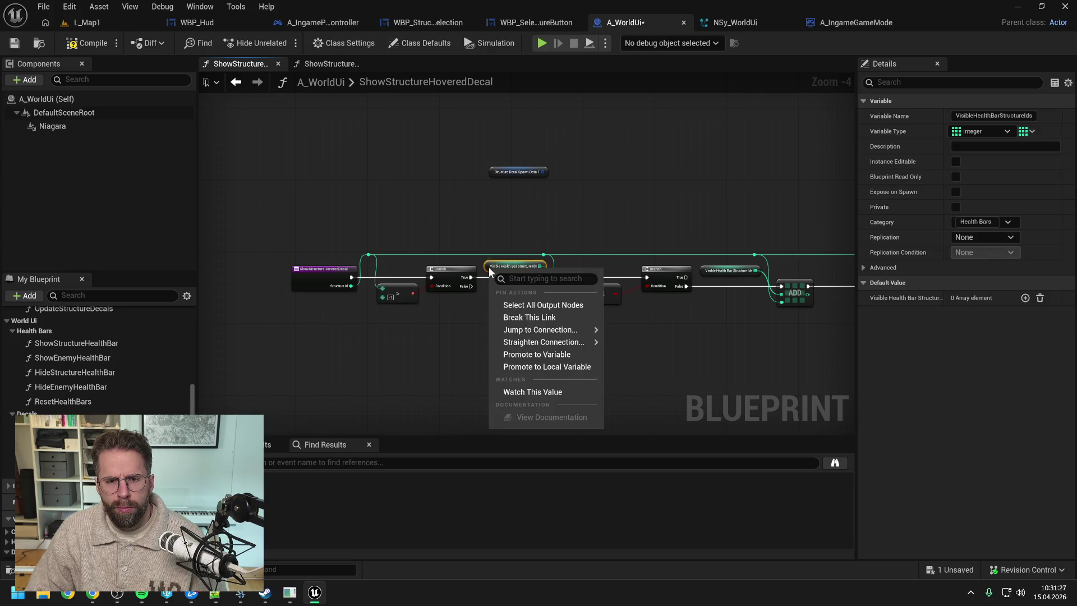
pyautogui.click(475, 343)
pyautogui.scroll(3, 505, 289)
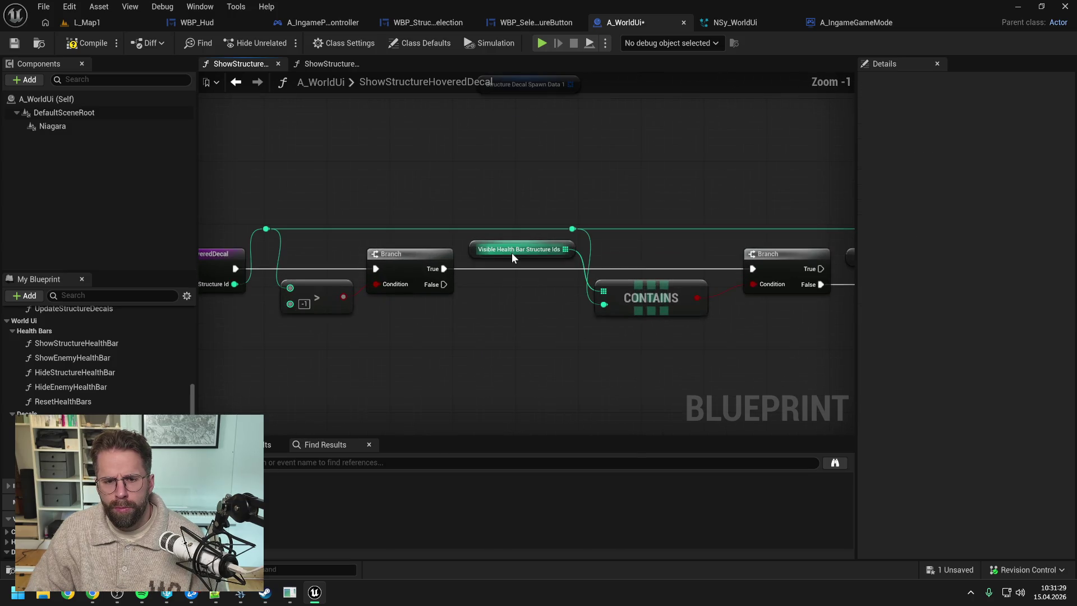
pyautogui.rightClick(511, 252)
pyautogui.rightClick(511, 257)
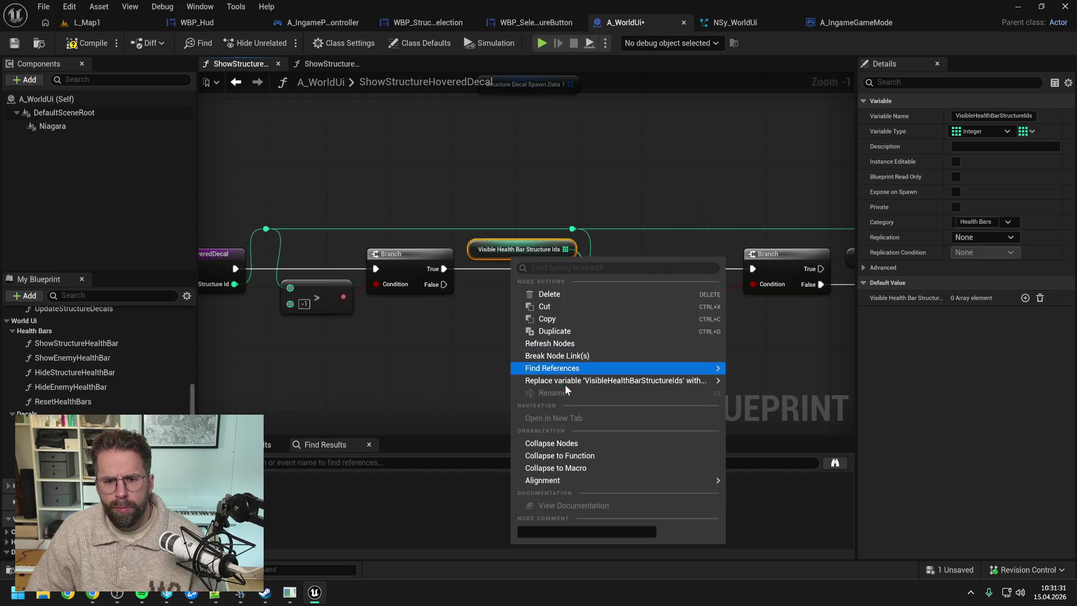
pyautogui.moveTo(569, 381)
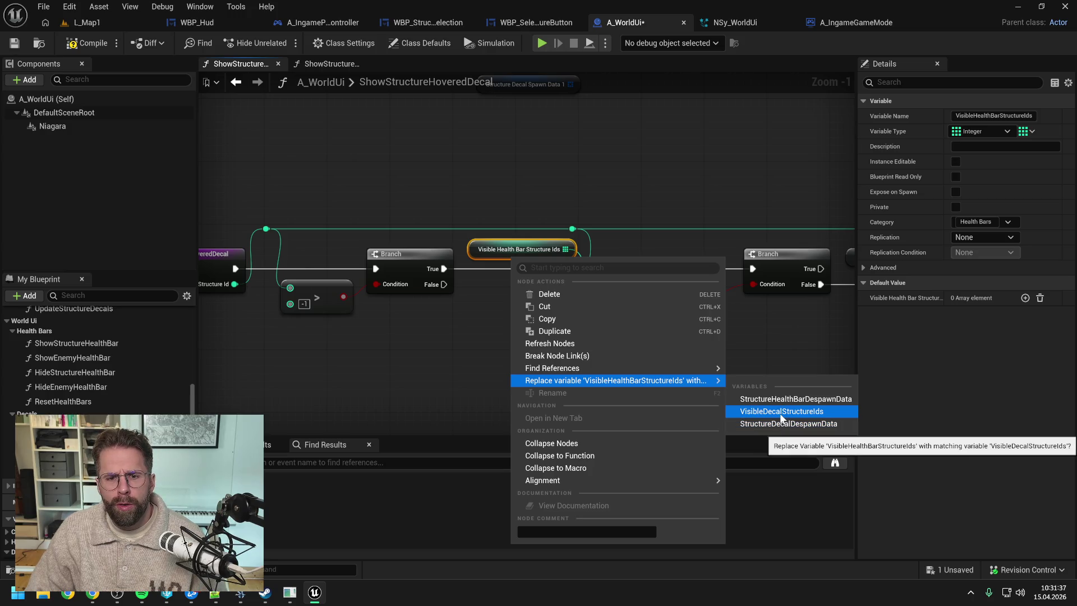
pyautogui.click(782, 411)
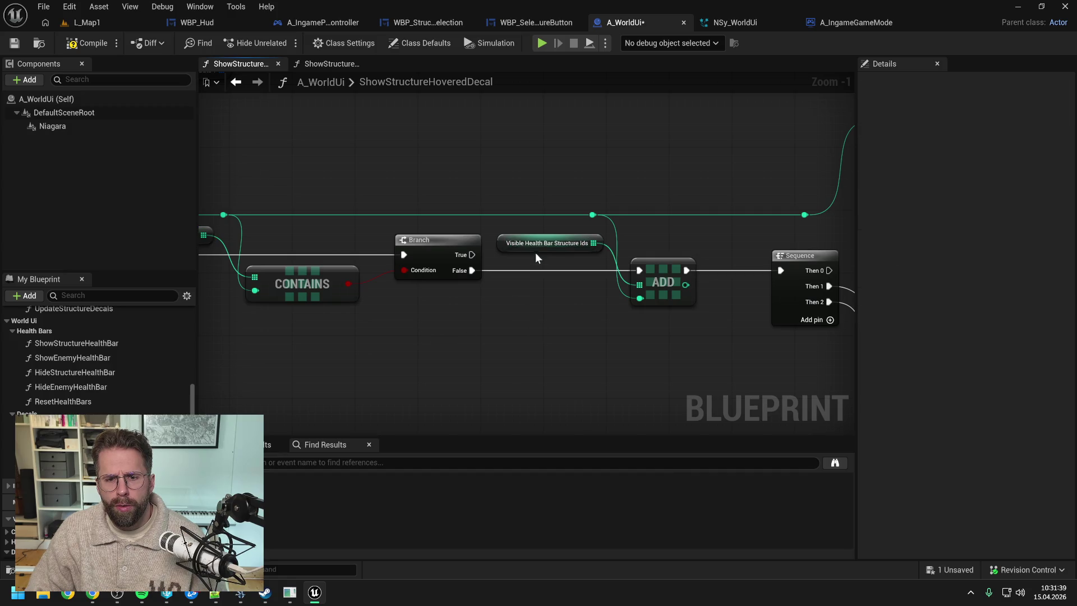
pyautogui.rightClick(536, 252)
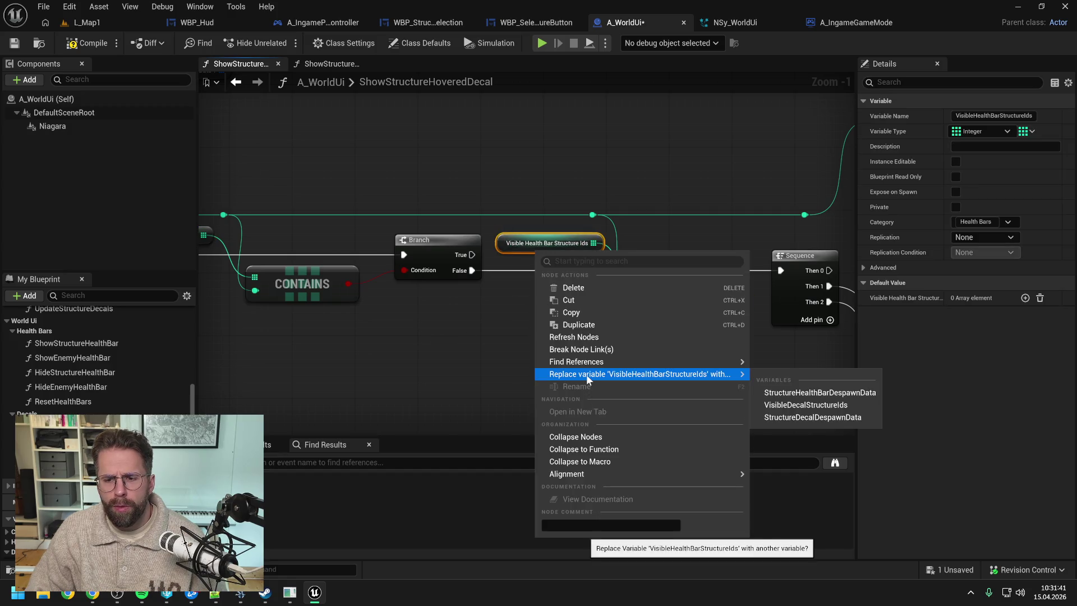
pyautogui.click(805, 405)
pyautogui.scroll(-5, 402, 332)
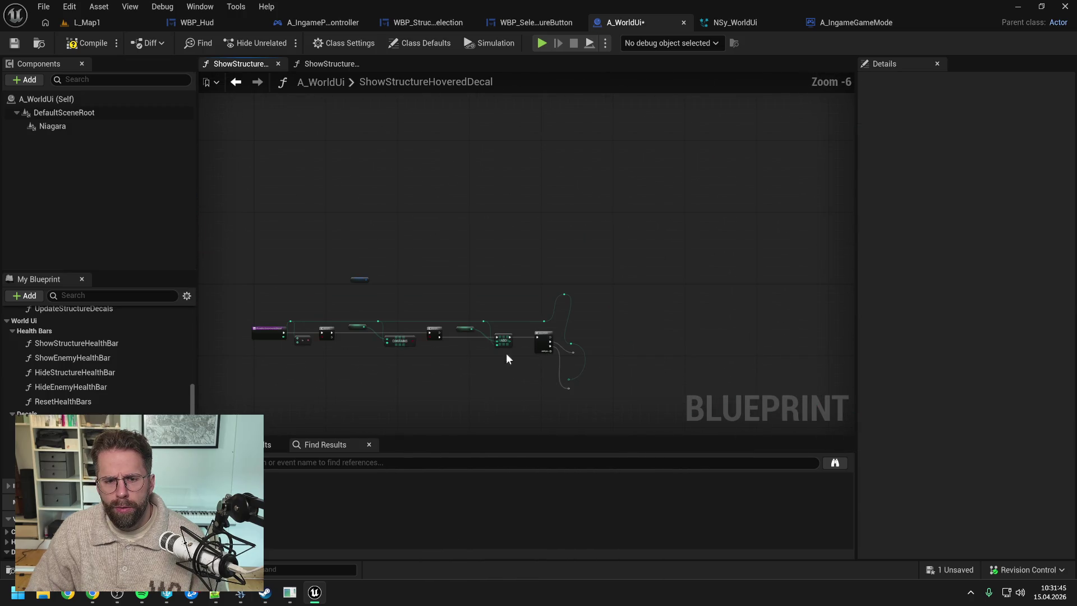
pyautogui.scroll(3, 369, 289)
# - Move the Structure Decal Spawn Data node to the right of the chain
pyautogui.moveTo(361, 271)
pyautogui.mouseDown()
pyautogui.moveTo(658, 293)
pyautogui.moveTo(400, 253)
pyautogui.moveTo(622, 285)
pyautogui.mouseUp()
pyautogui.scroll(-1, 400, 254)
pyautogui.scroll(2, 565, 322)
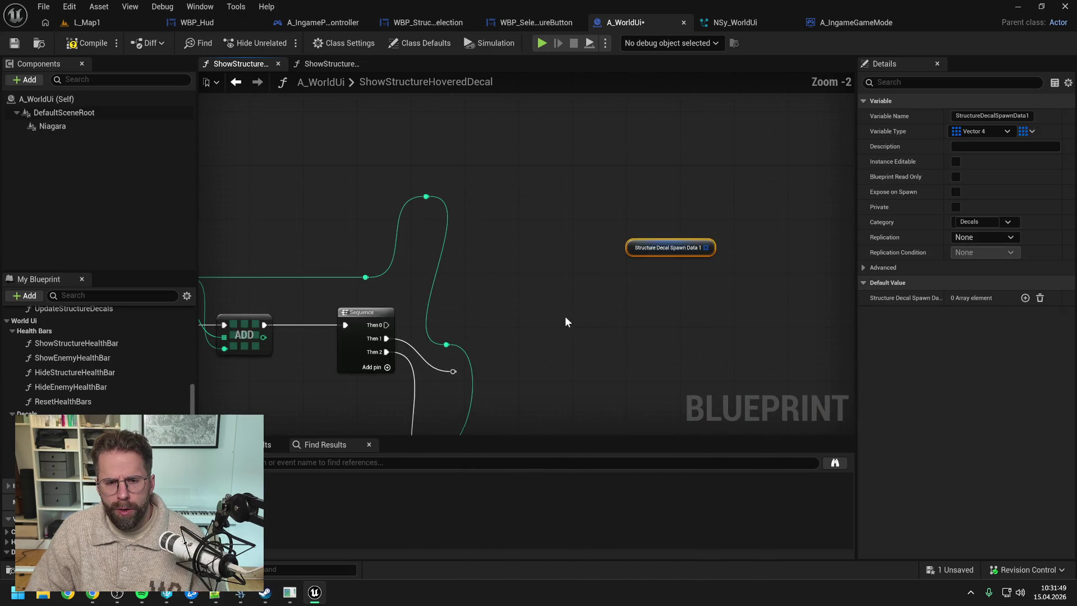
pyautogui.click(565, 321)
pyautogui.scroll(-3, 666, 308)
pyautogui.scroll(1, 618, 332)
pyautogui.scroll(2, 618, 332)
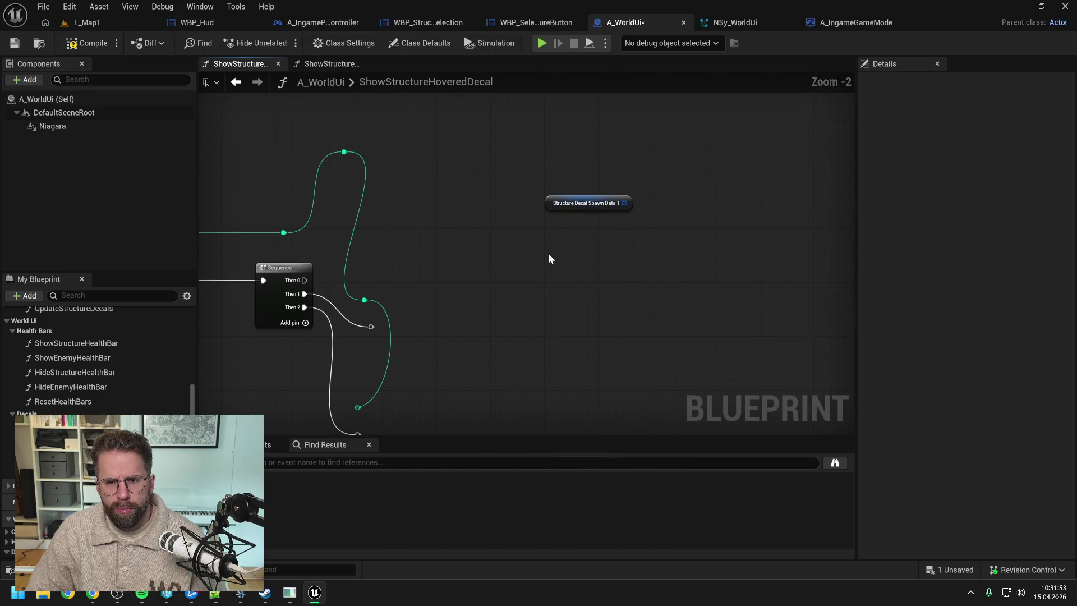
# - Save the A_WorldUi blueprint and bring the Daily.txt notes in Notepad++ to screen centre
pyautogui.hotkey('ctrl', 's')
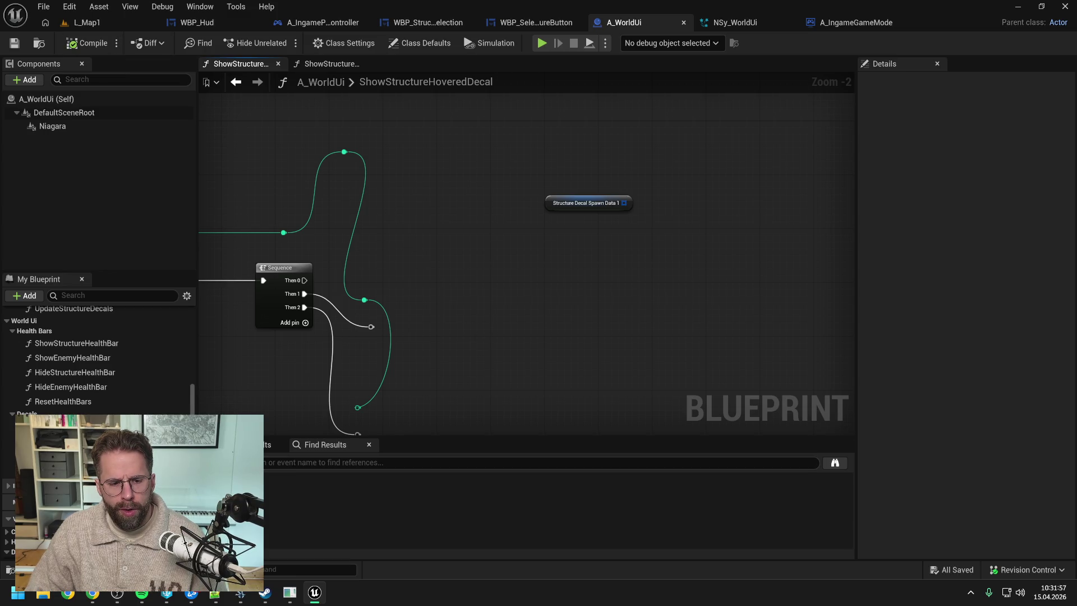
pyautogui.hotkey('alt', 'Tab')
pyautogui.moveTo(770, 69); pyautogui.dragTo(499, 61)
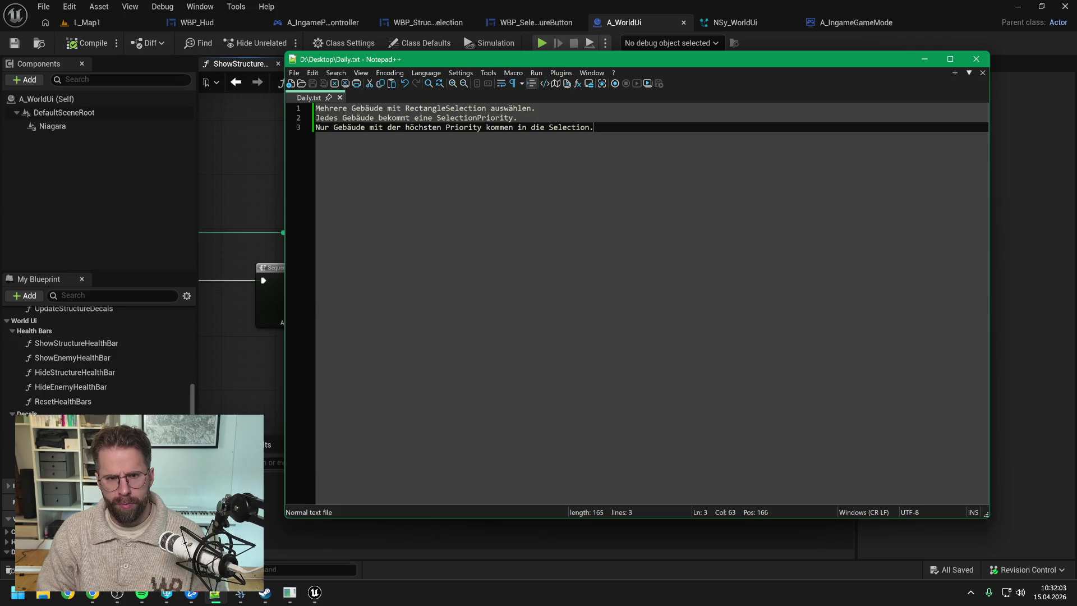
# - Add Location, X Box Extent and Y Box Extent lines to Daily.txt
pyautogui.press('Return')
pyautogui.press('Return')
pyautogui.write('Location')
pyautogui.press('Return')
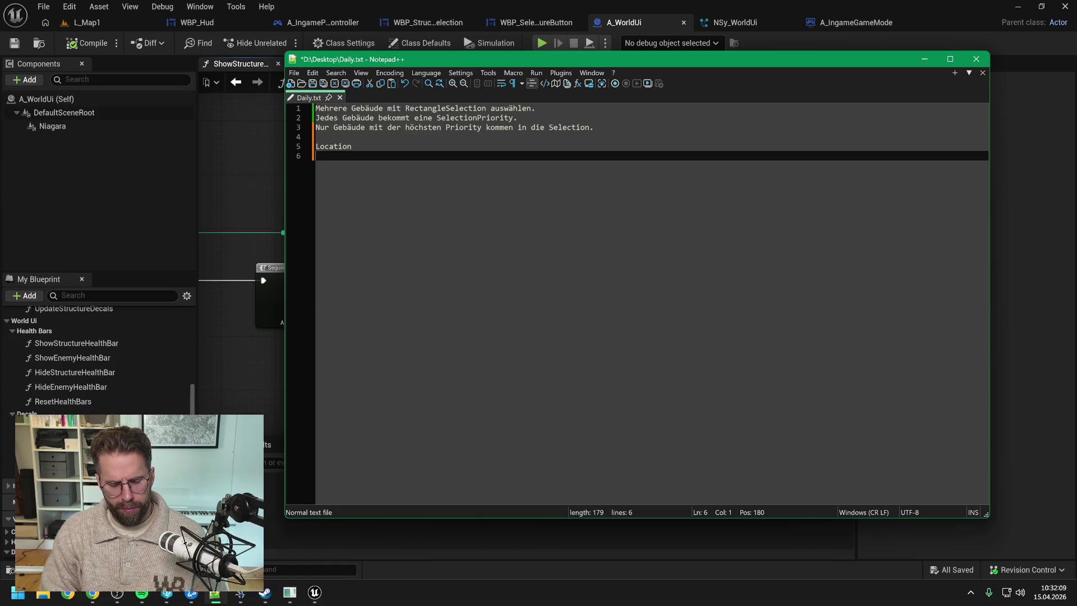
pyautogui.write('XBox Extent')
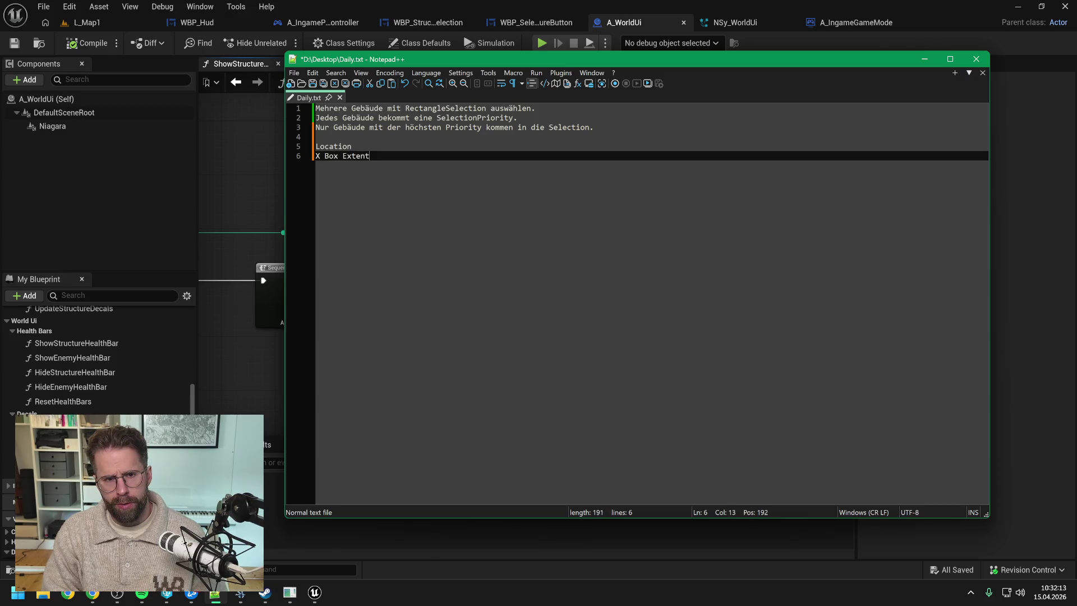
pyautogui.press('Return')
pyautogui.write('Y Box Ex')
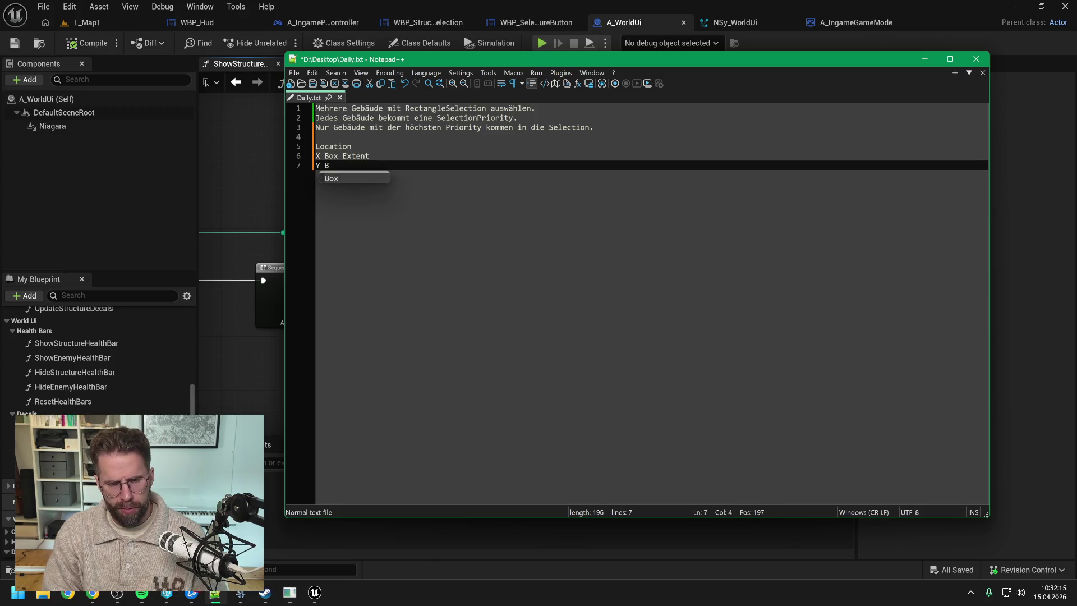
pyautogui.write('tent')
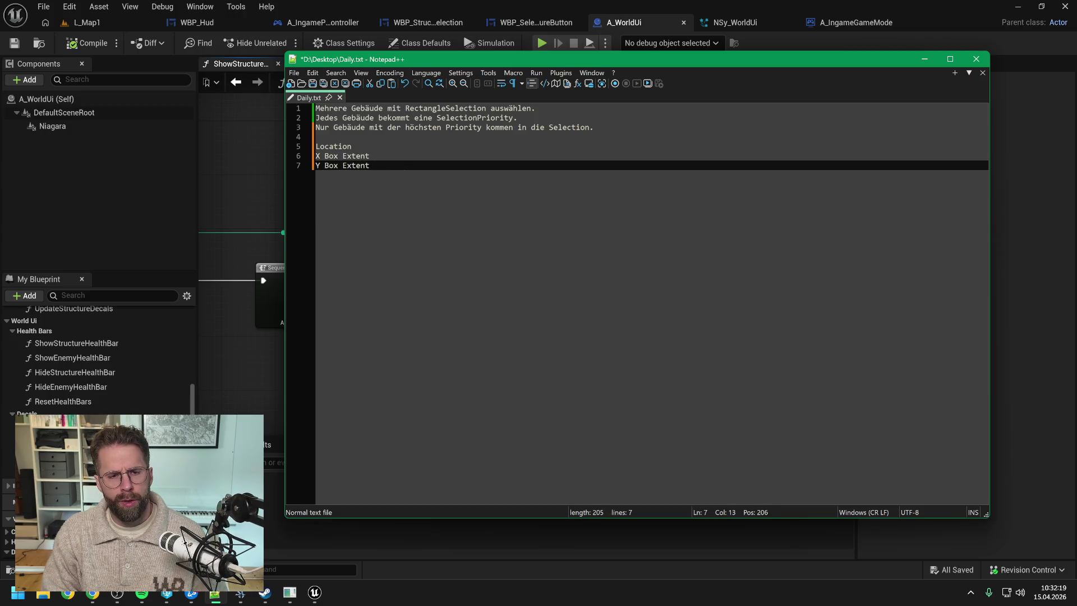
pyautogui.press('Return')
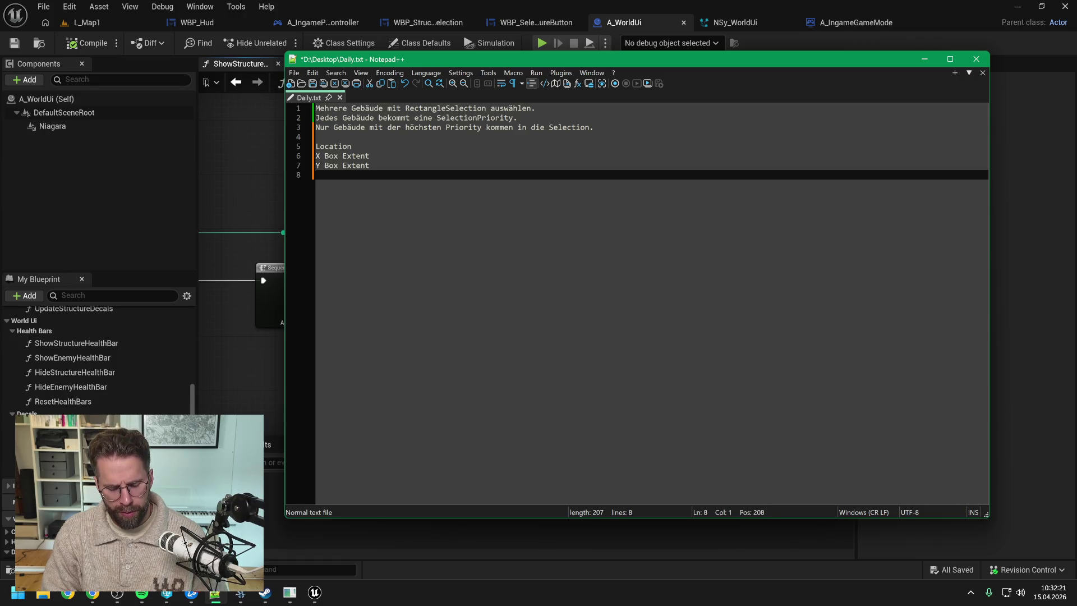
pyautogui.press('Return')
pyautogui.press('BackSpace')
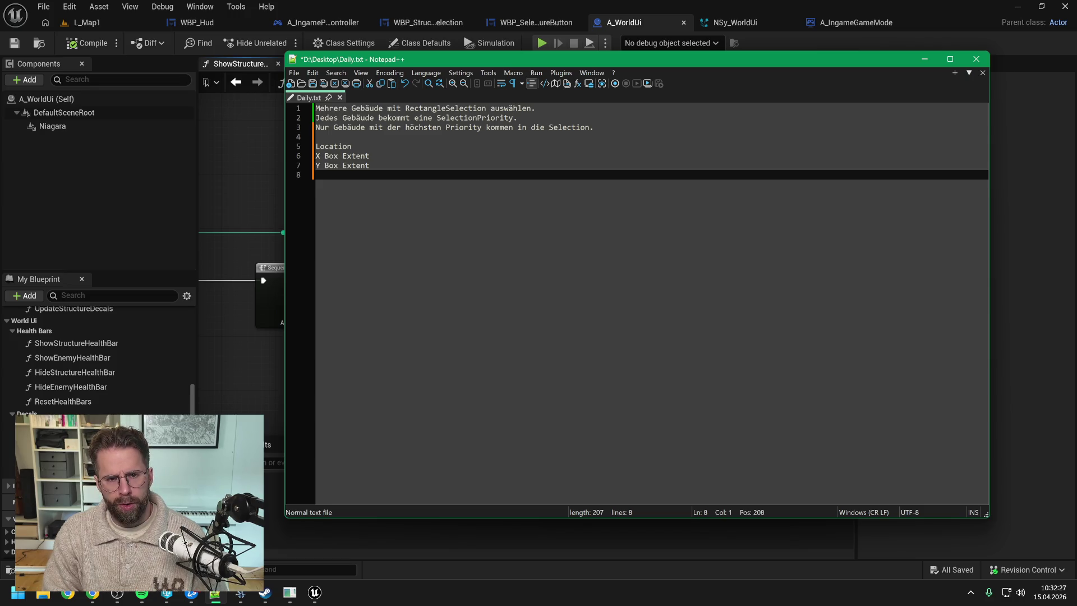
# - Add the line 'State: hovered, selected, hovered+selected' and save the notes
pyautogui.press('Return')
pyautogui.write('Stat')
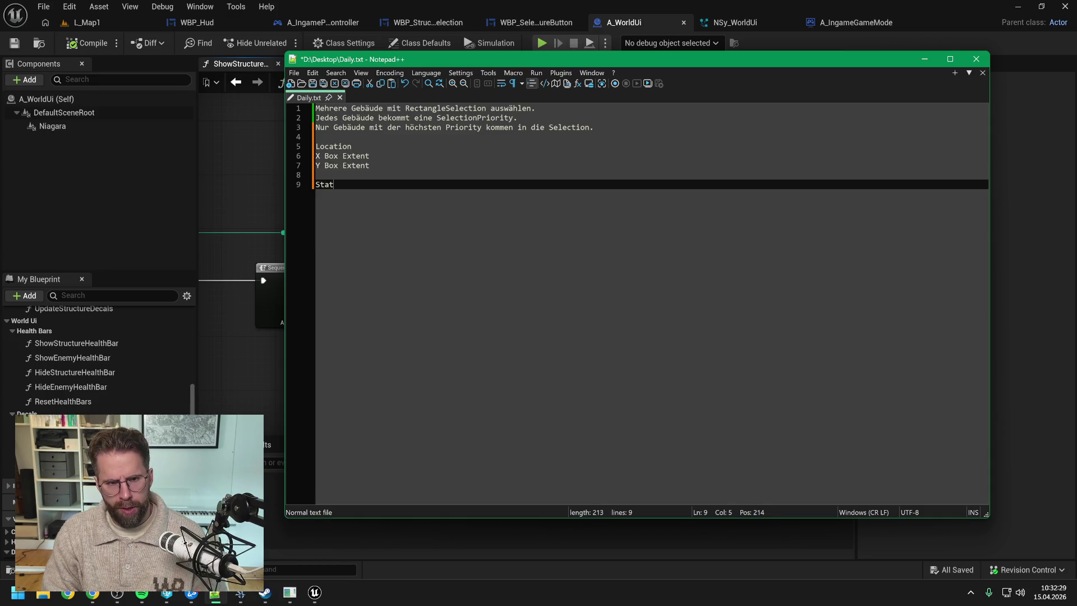
pyautogui.write('e: h')
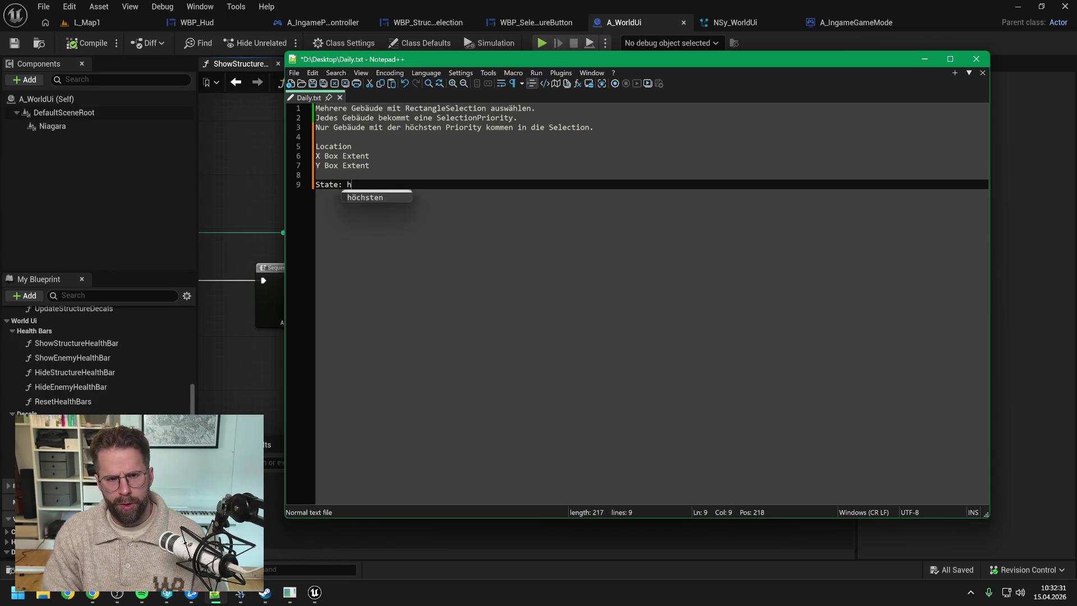
pyautogui.write('overed')
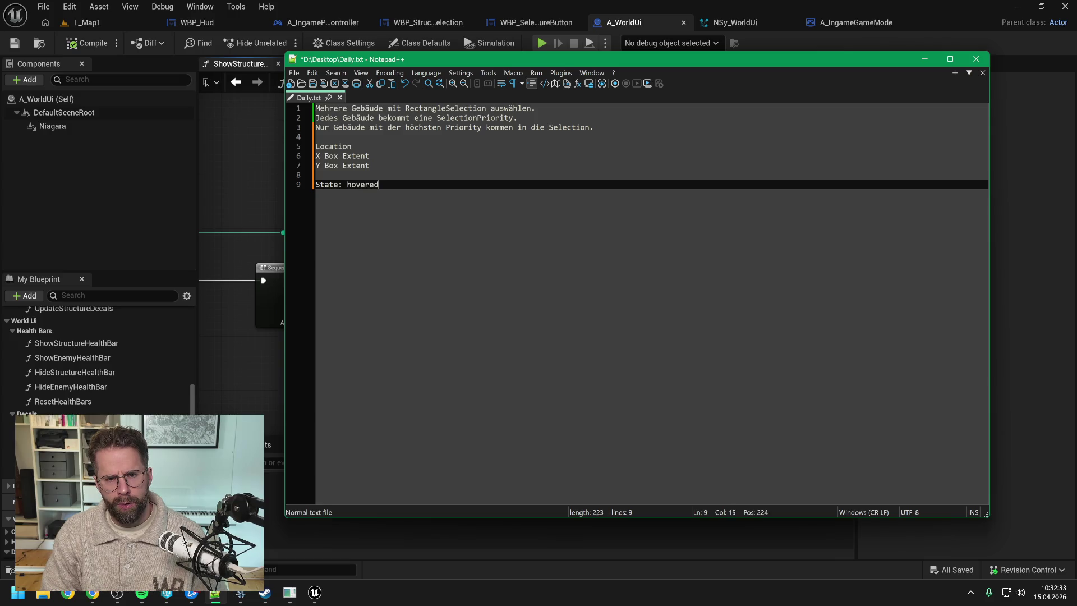
pyautogui.write(', selected')
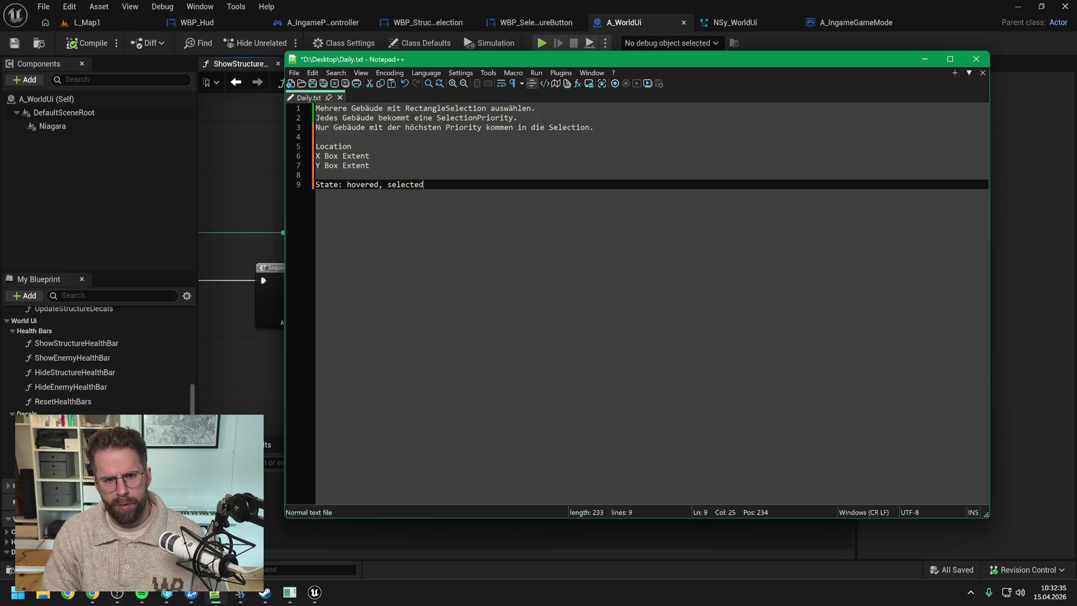
pyautogui.write(', hov')
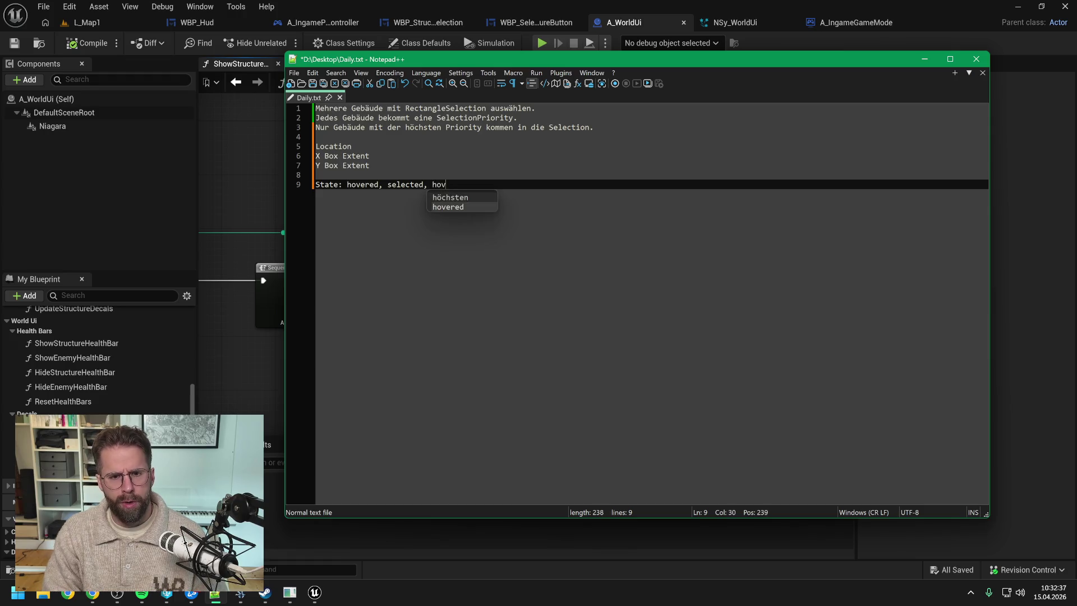
pyautogui.write('ered+selected')
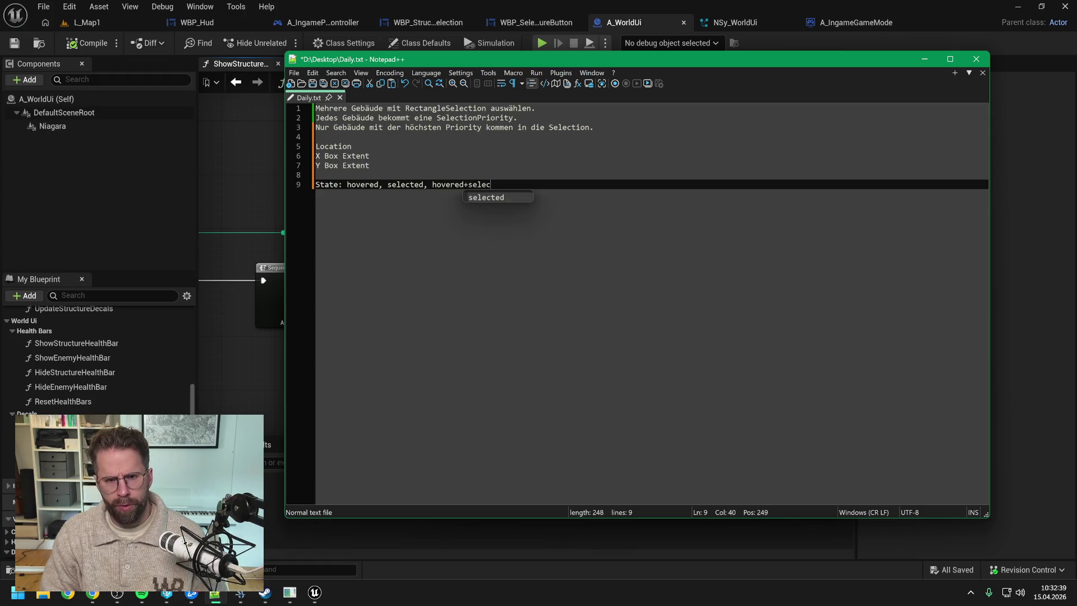
pyautogui.press('Escape')
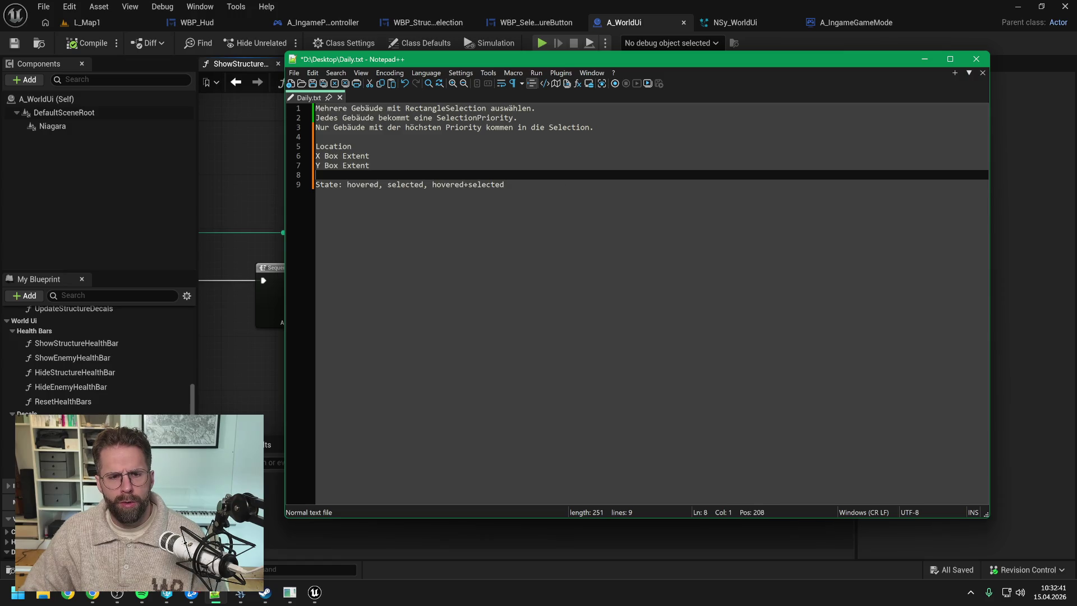
pyautogui.hotkey('ctrl', 's')
# - Add a '1, 2, 3' line under State, save, and move the Notepad++ window aside
pyautogui.click(337, 174)
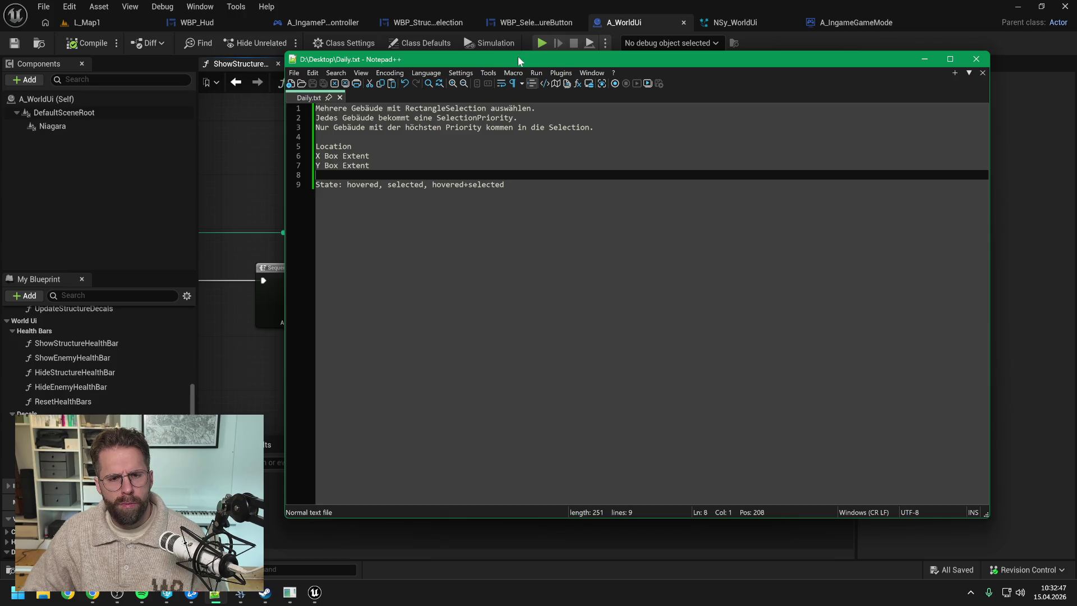
pyautogui.click(508, 184)
pyautogui.press('Return')
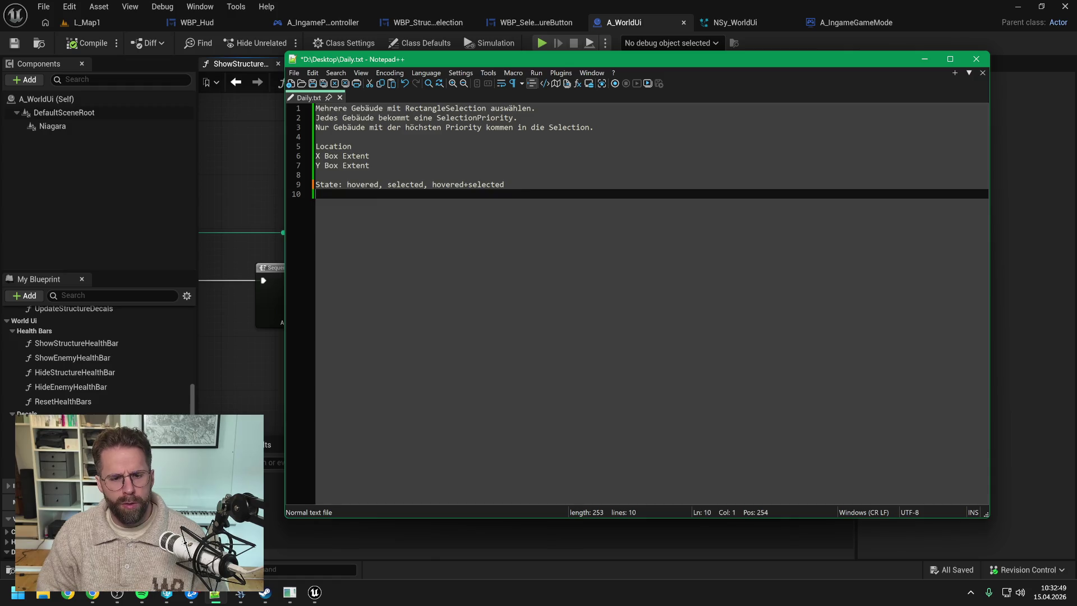
pyautogui.write('1, 2, 3')
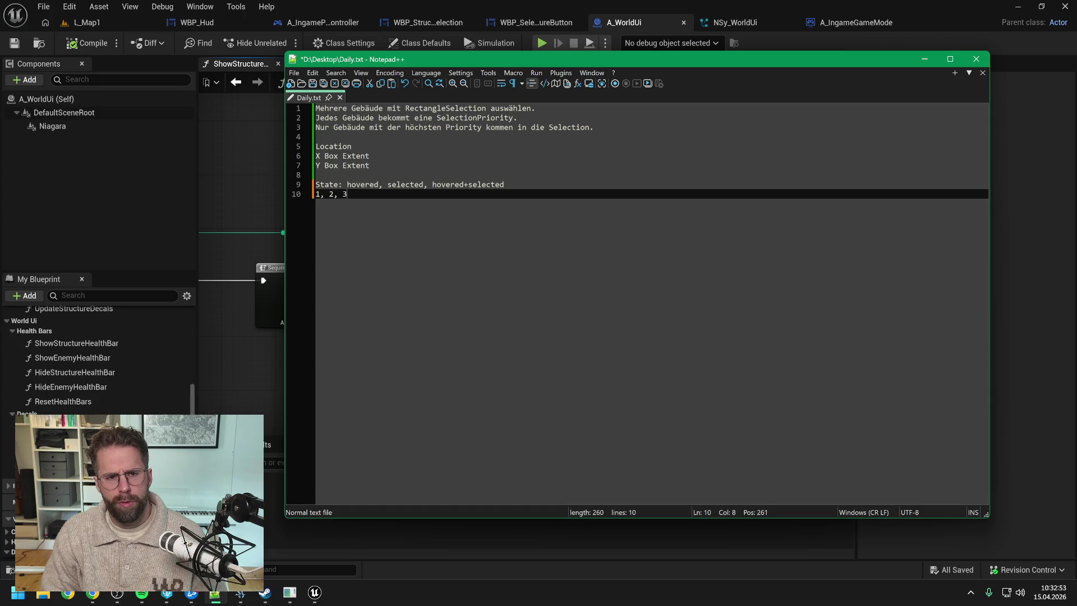
pyautogui.hotkey('ctrl', 's')
pyautogui.press('Up')
pyautogui.press('Up')
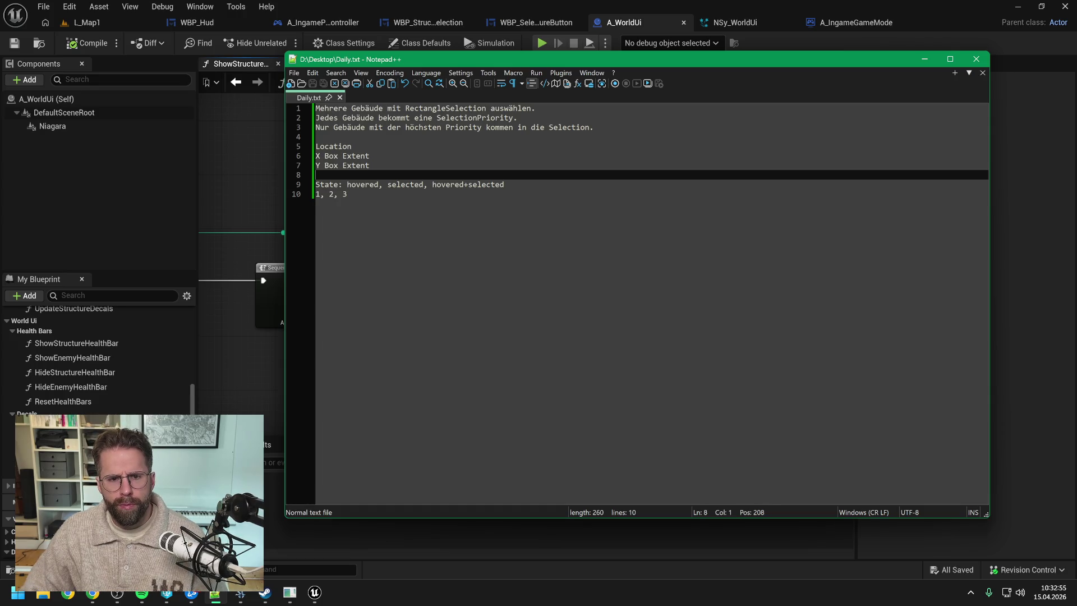
pyautogui.moveTo(525, 56); pyautogui.dragTo(1076, 56)
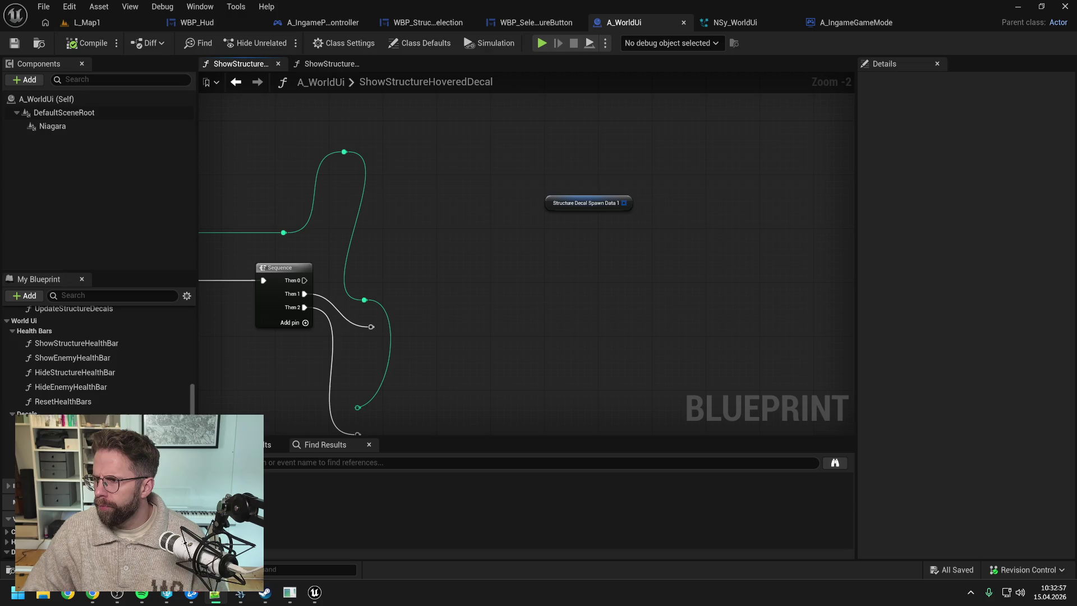
# - Bring the Unreal Editor forward, then return the Daily.txt notes to the front
pyautogui.click(604, 244)
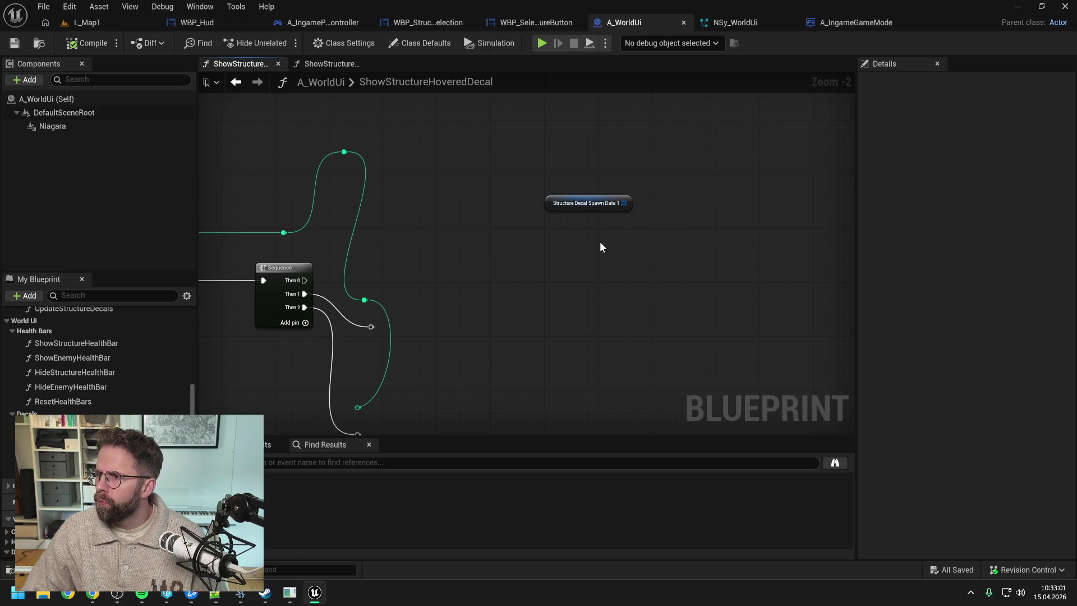
pyautogui.click(215, 592)
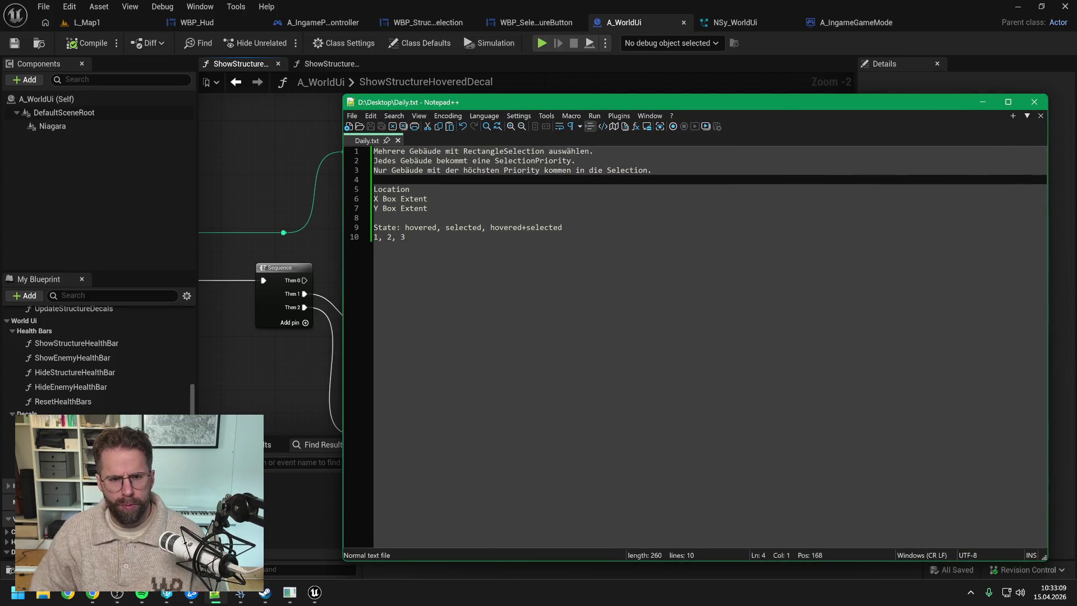
# - Add StructureId and State lines below the '1, 2, 3' line in Daily.txt
pyautogui.click(405, 237)
pyautogui.press('Return')
pyautogui.write('Structure')
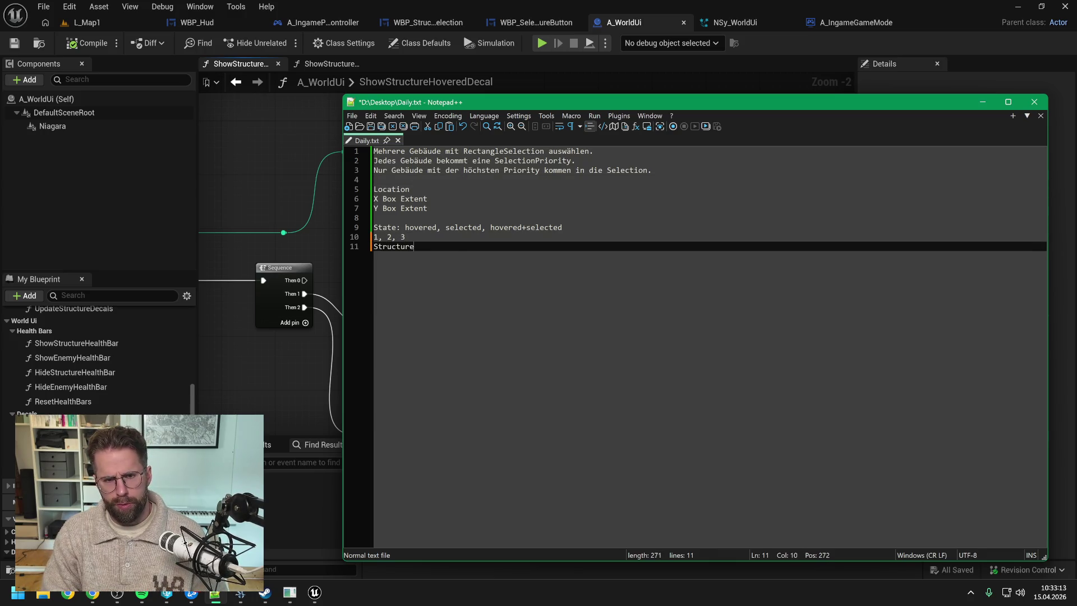
pyautogui.write('Id')
pyautogui.hotkey('ctrl', 's')
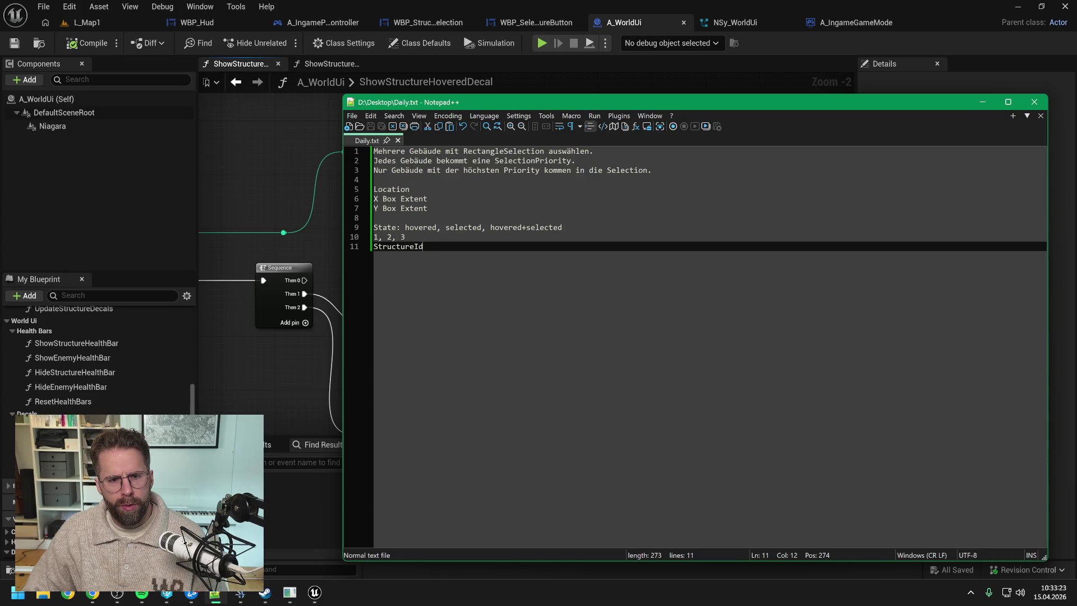
pyautogui.hotkey('shift', 'Home')
pyautogui.hotkey('ctrl', 'c')
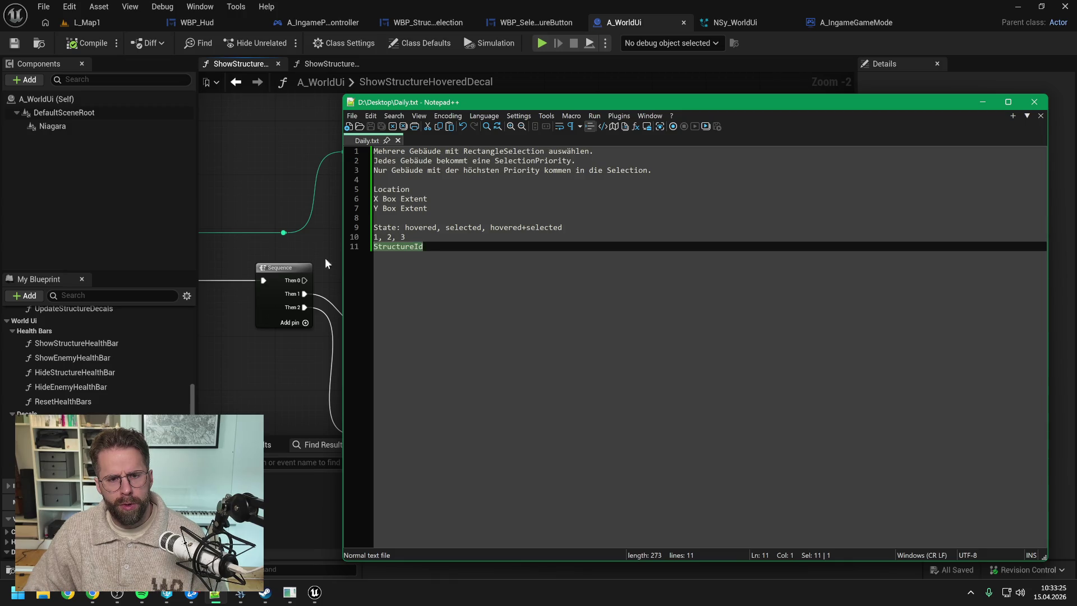
pyautogui.press('End')
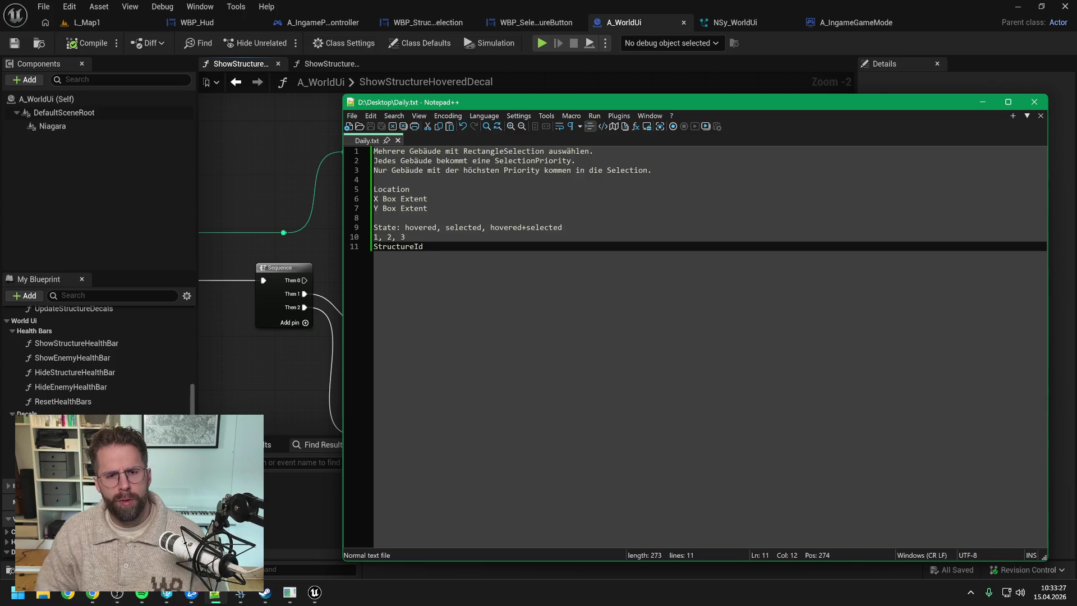
pyautogui.press('Return')
pyautogui.press('Return')
pyautogui.hotkey('ctrl', 'v')
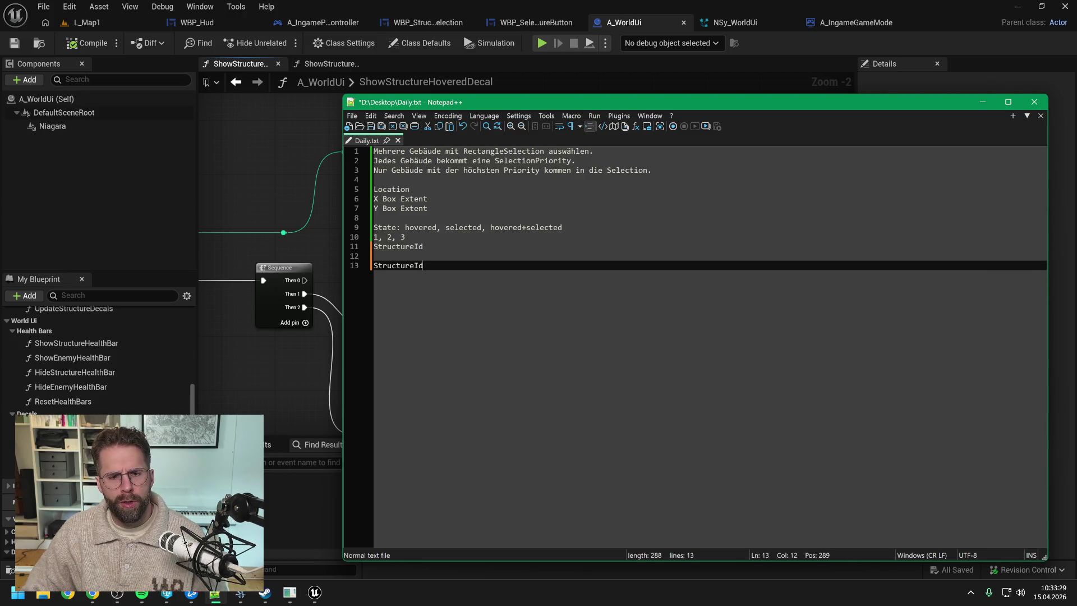
pyautogui.press('Return')
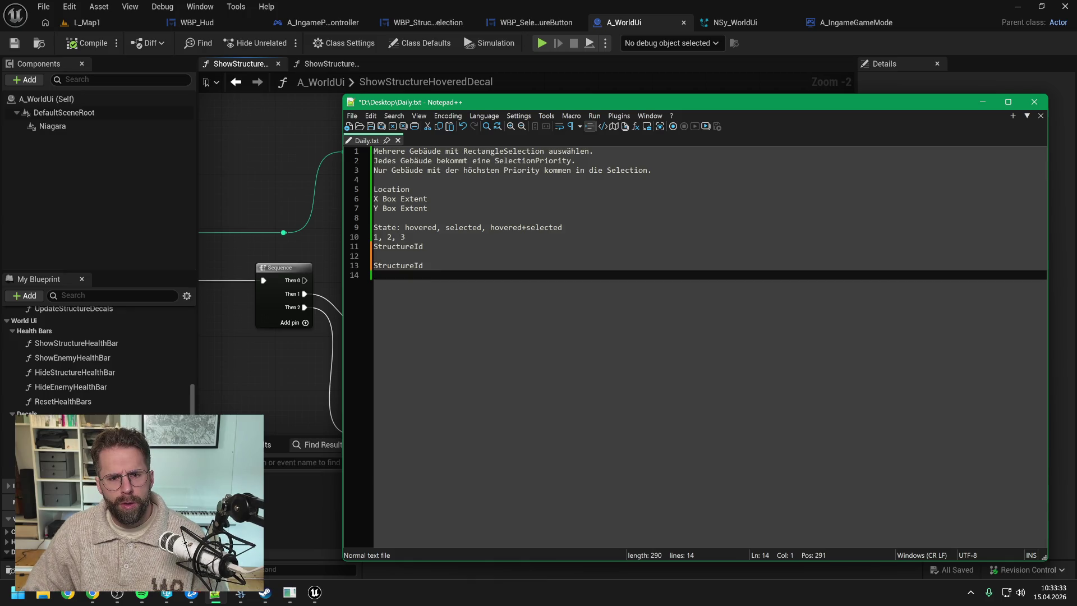
pyautogui.write('State')
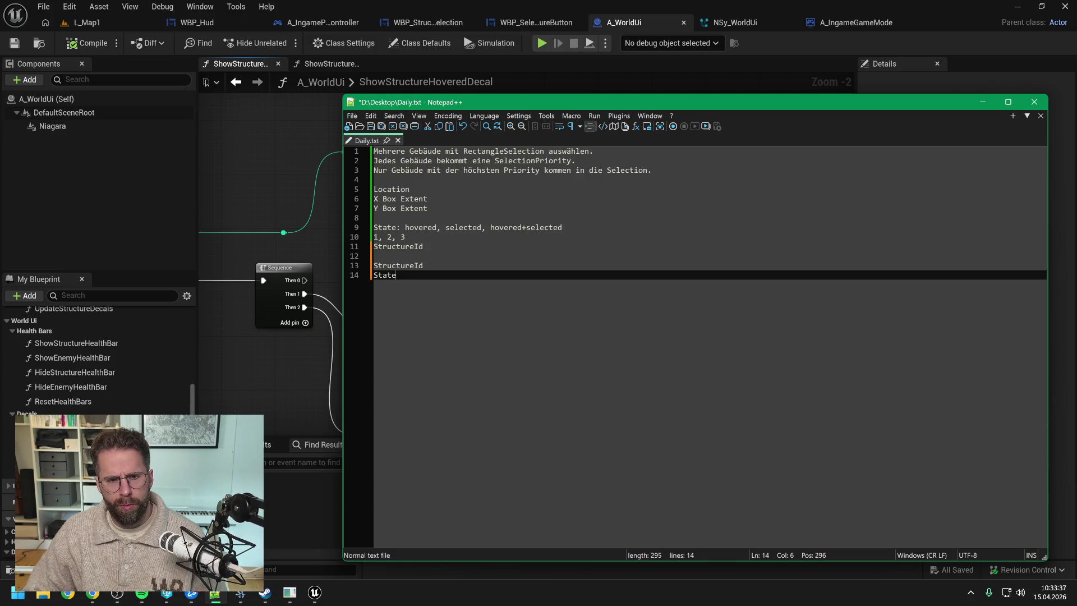
# - Move the X and Y Box Extent lines below State and delete the first StructureId
pyautogui.moveTo(374, 199); pyautogui.dragTo(427, 208)
pyautogui.press('Delete')
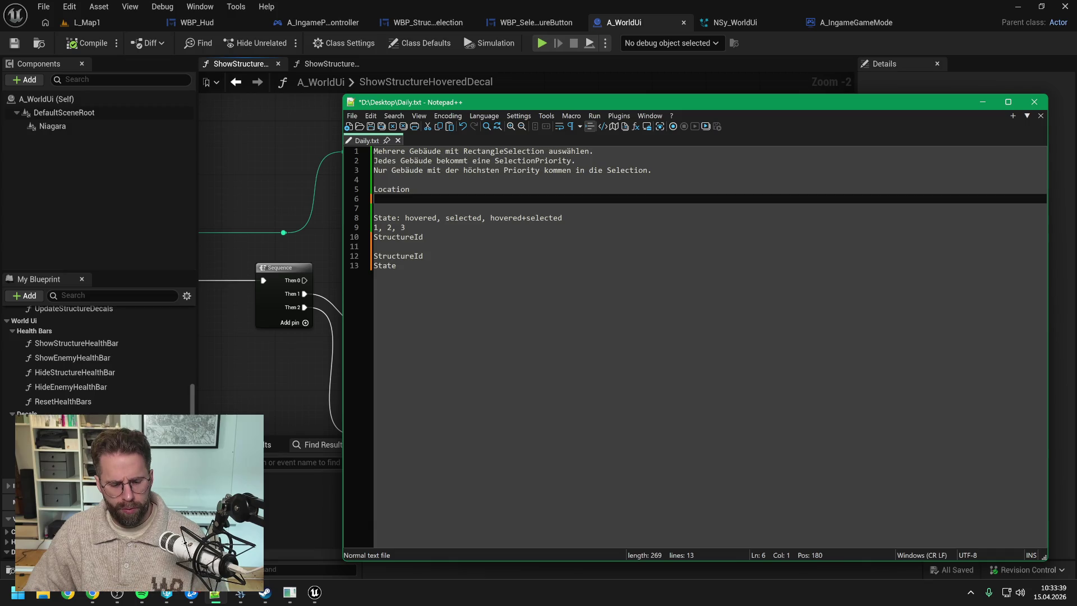
pyautogui.hotkey('ctrl', 'z')
pyautogui.hotkey('ctrl', 'x')
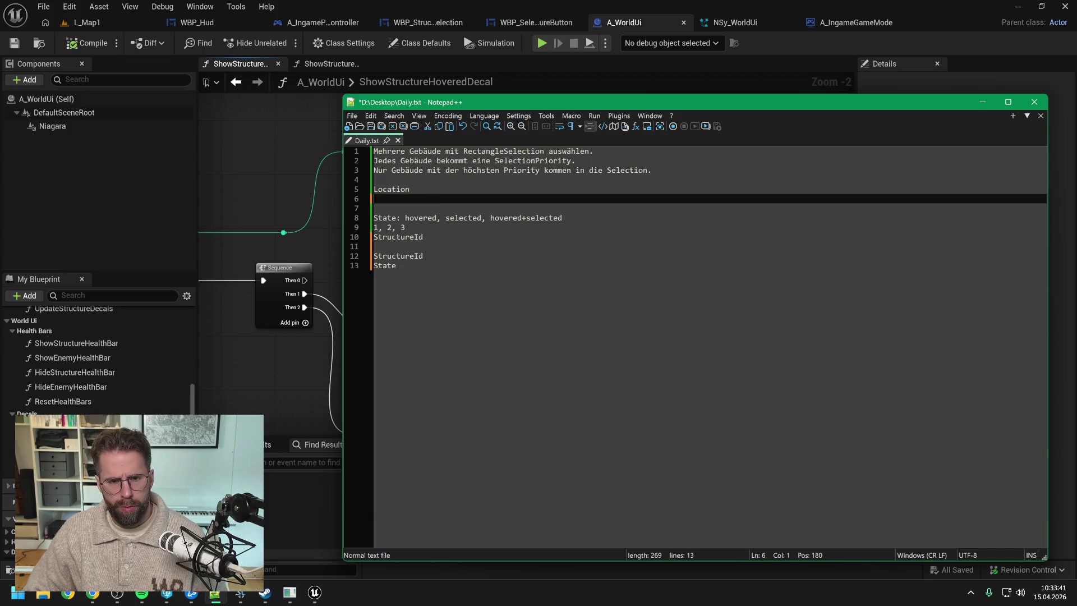
pyautogui.click(396, 265)
pyautogui.press('Return')
pyautogui.hotkey('ctrl', 'v')
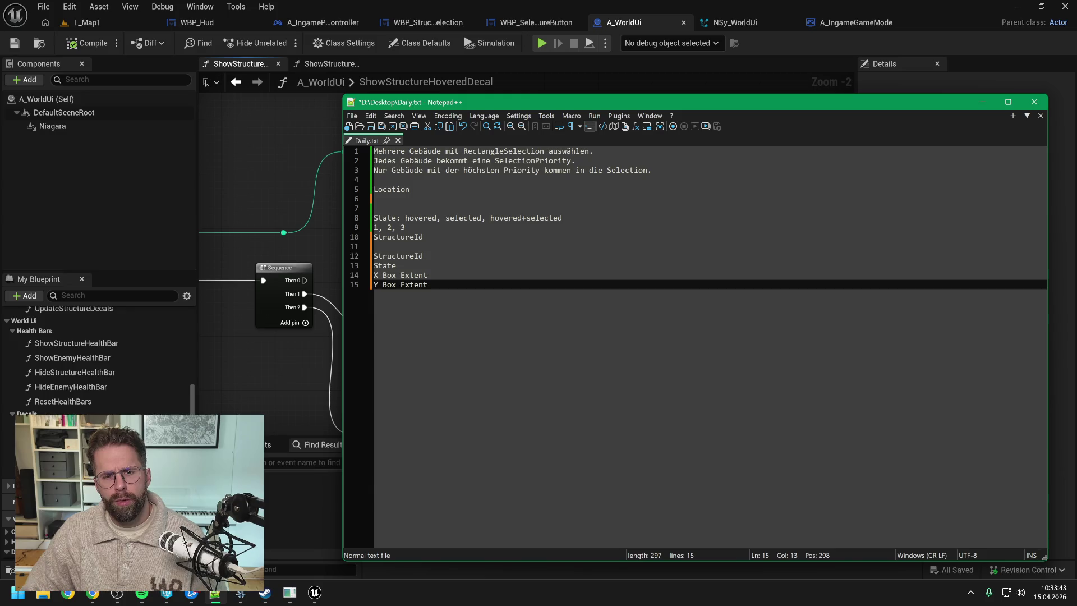
pyautogui.click(396, 265)
pyautogui.moveTo(424, 237); pyautogui.dragTo(374, 218)
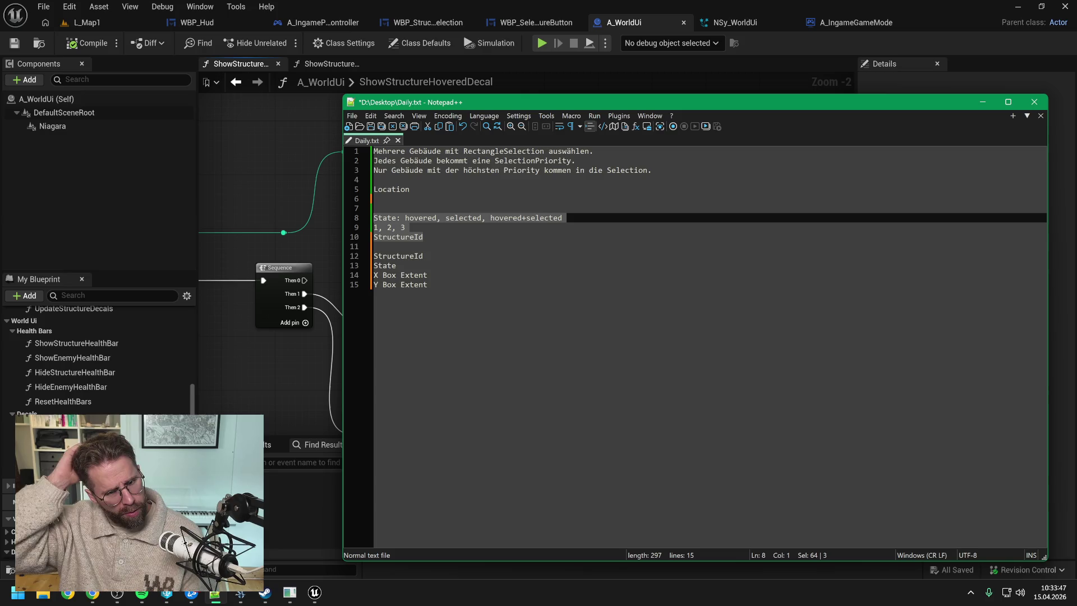
pyautogui.click(423, 256)
pyautogui.doubleClick(399, 237)
pyautogui.press('BackSpace')
# - Move the Location line to the end of the notes and save
pyautogui.hotkey('ctrl', 'End')
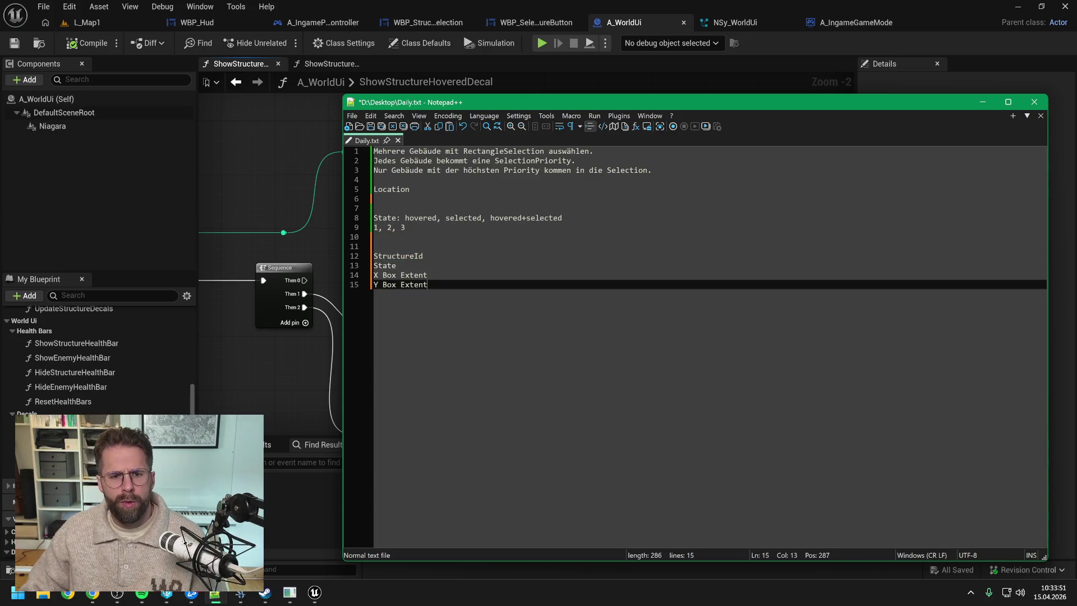
pyautogui.press('Return')
pyautogui.press('Return')
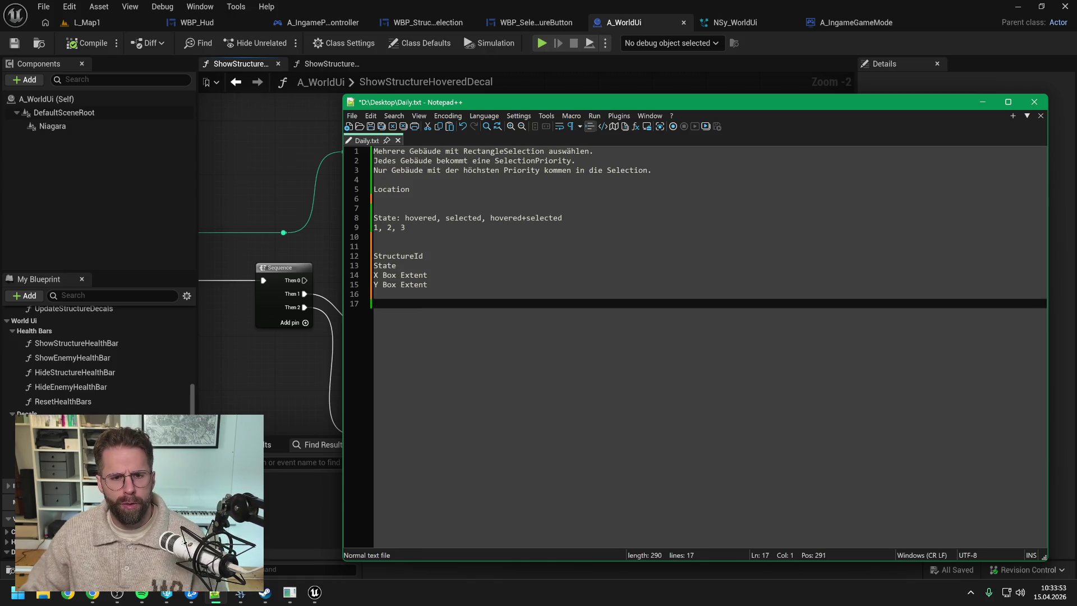
pyautogui.write('Structure')
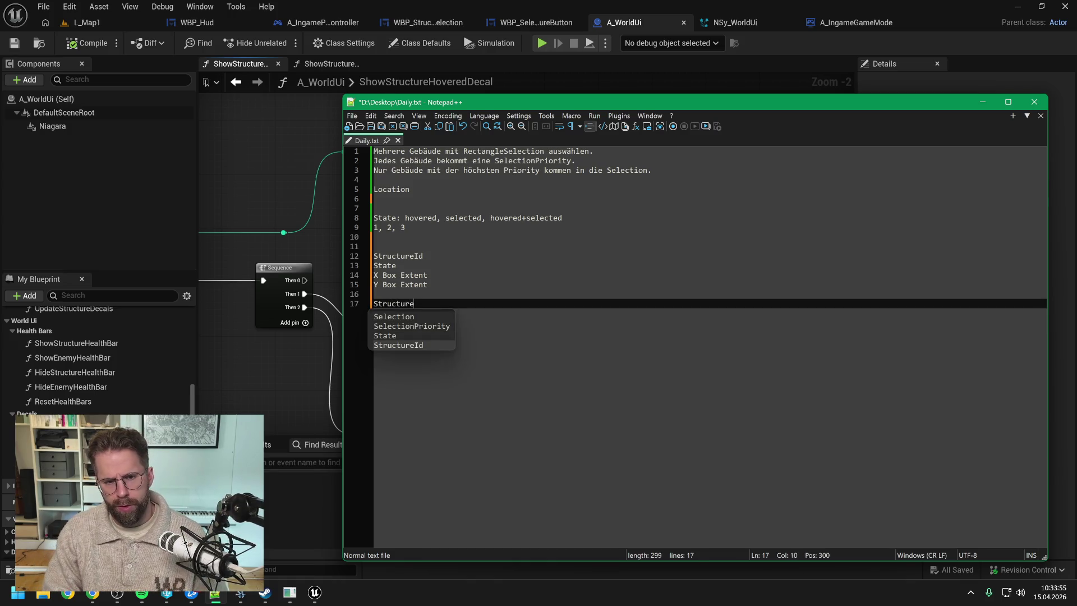
pyautogui.write('Id')
pyautogui.click(423, 256)
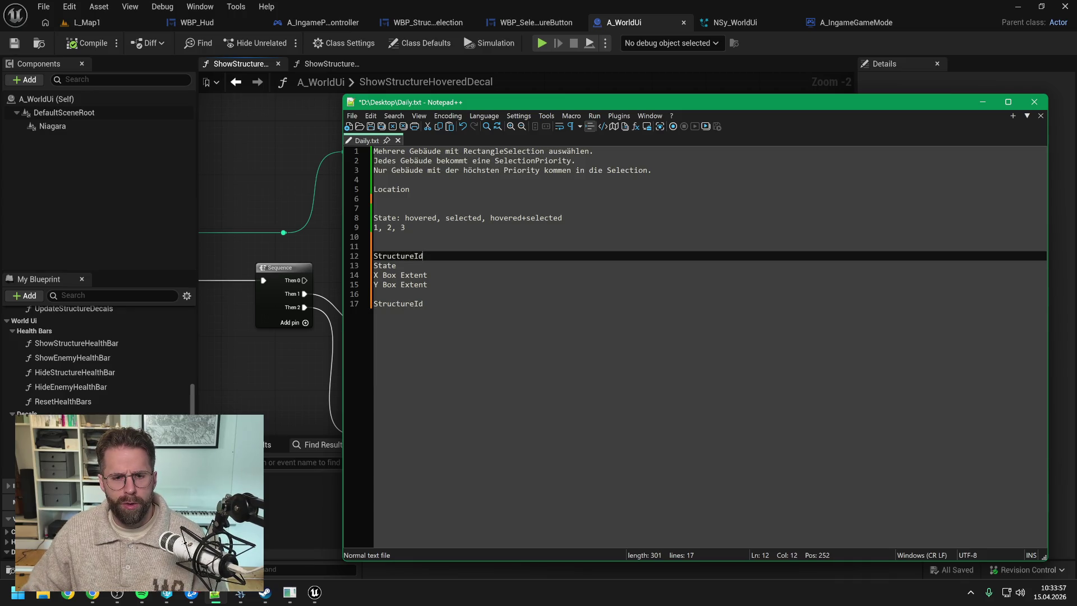
pyautogui.click(428, 284)
pyautogui.moveTo(423, 304); pyautogui.dragTo(374, 304)
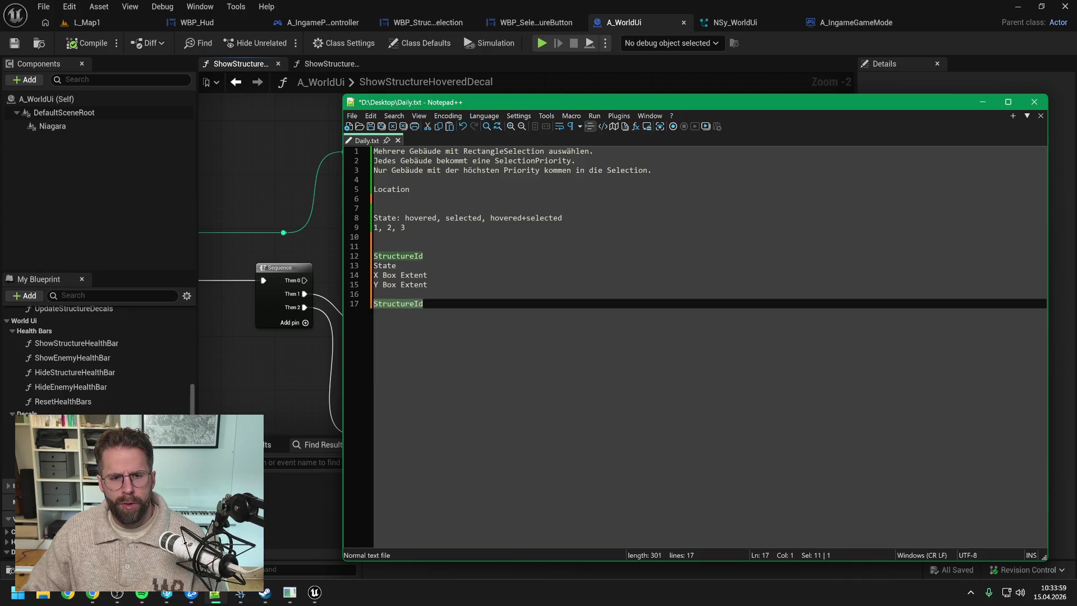
pyautogui.press('BackSpace')
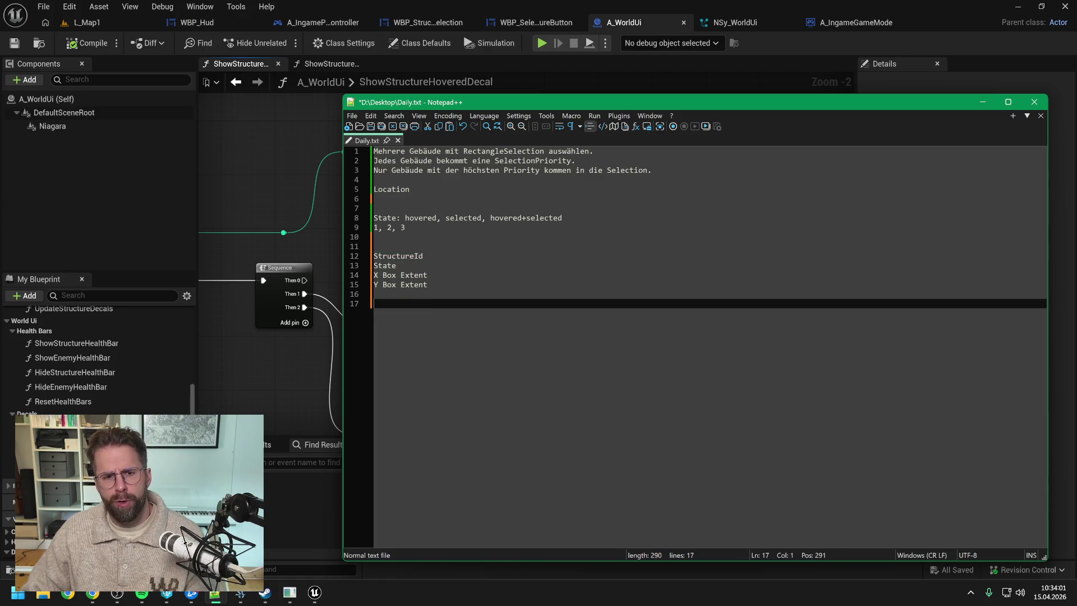
pyautogui.click(423, 190)
pyautogui.moveTo(423, 191); pyautogui.dragTo(373, 189)
pyautogui.hotkey('ctrl', 'x')
pyautogui.hotkey('ctrl', 'End')
pyautogui.hotkey('ctrl', 'v')
pyautogui.hotkey('ctrl', 's')
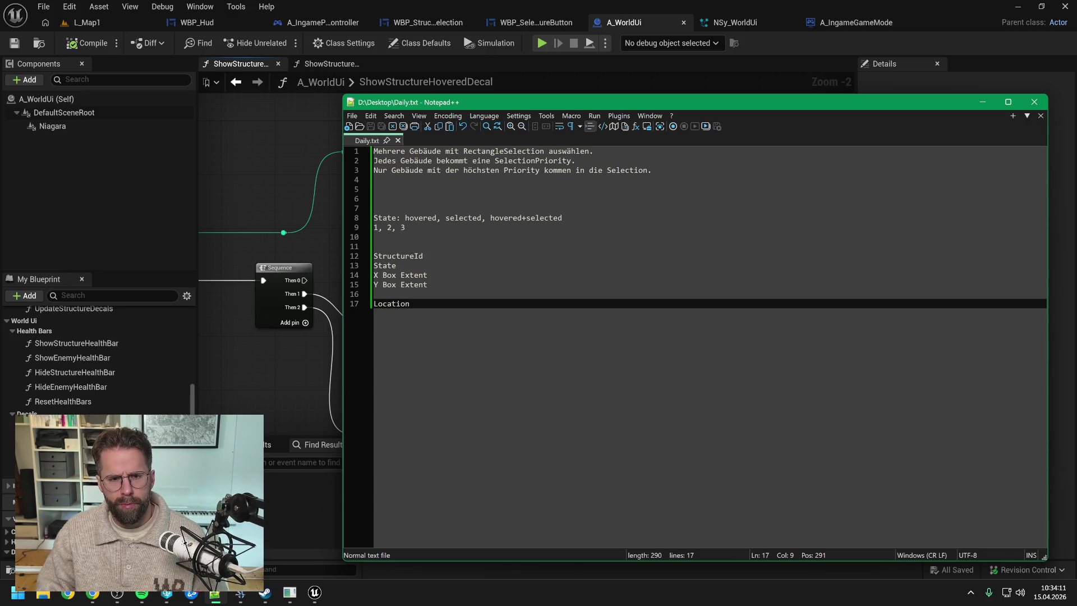
# - Insert a Spawn heading above the list and an Update heading below Location, then save
pyautogui.click(374, 247)
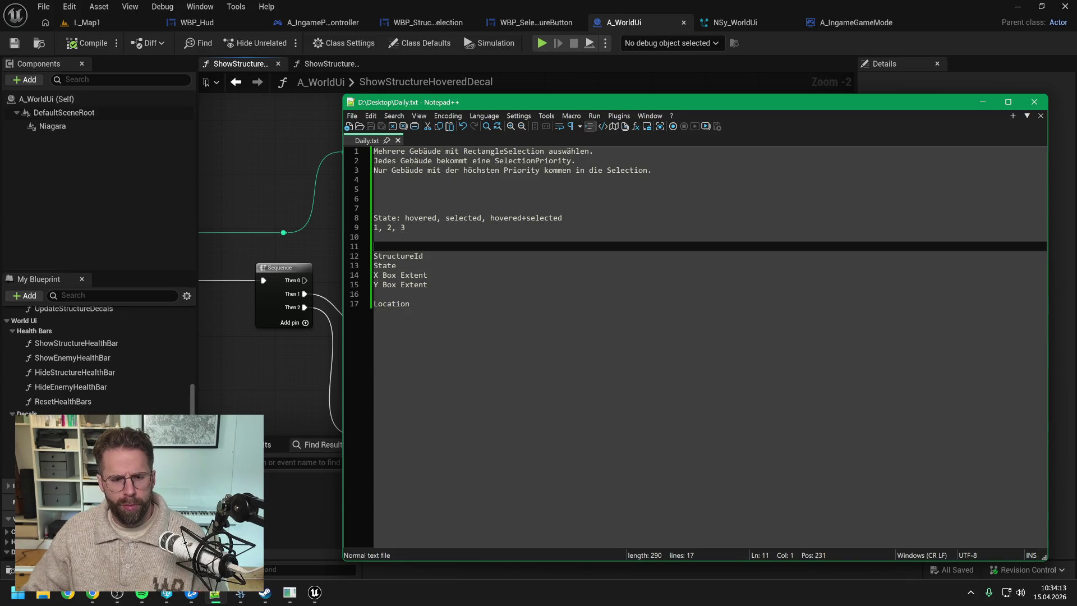
pyautogui.write('Spawn')
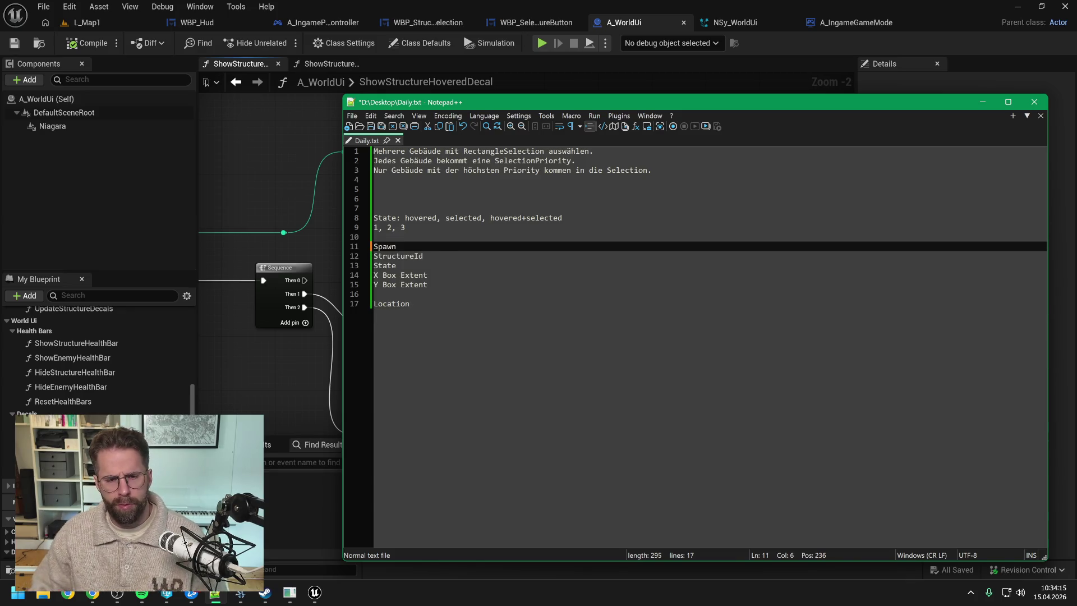
pyautogui.press('Return')
pyautogui.click(410, 313)
pyautogui.press('Return')
pyautogui.press('Return')
pyautogui.press('Return')
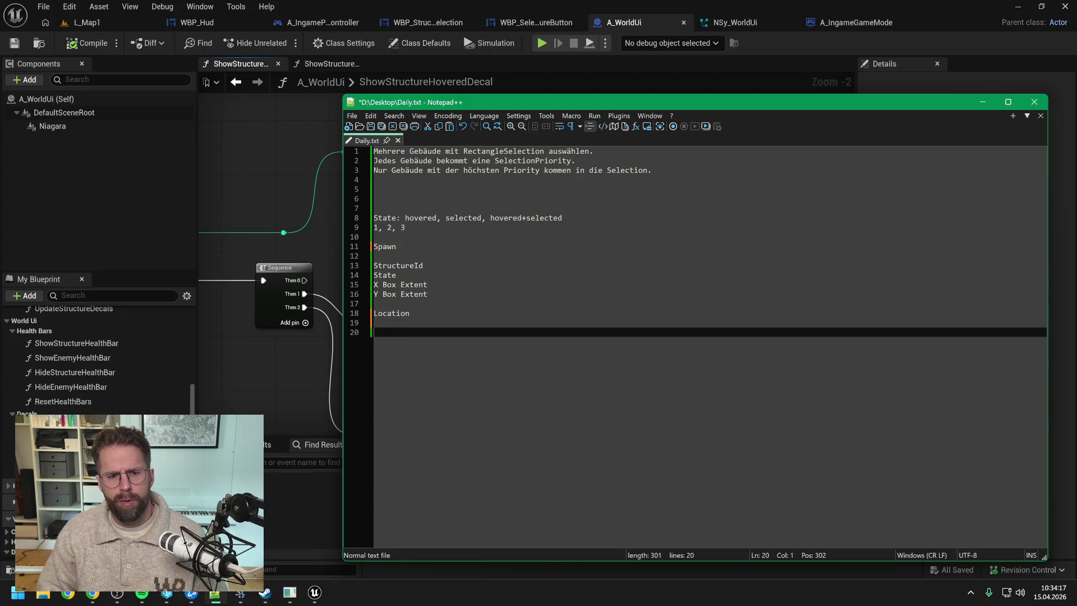
pyautogui.write('Update')
pyautogui.hotkey('ctrl', 's')
# - List StructureId and State under Update, save, and move the Notepad++ window aside
pyautogui.press('Return')
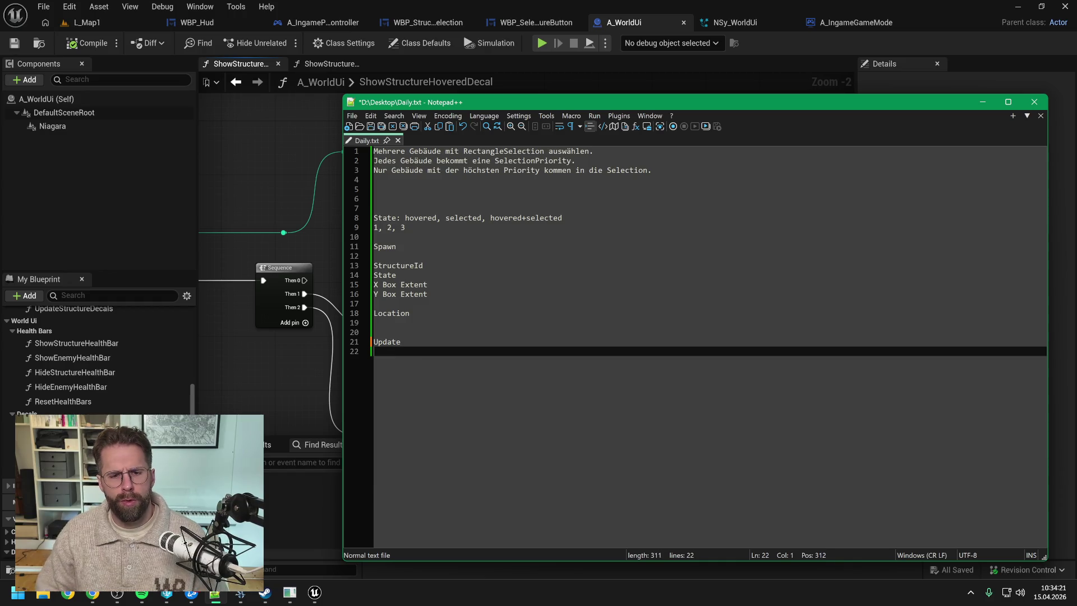
pyautogui.write('Sel')
pyautogui.press('BackSpace')
pyautogui.press('BackSpace')
pyautogui.press('BackSpace')
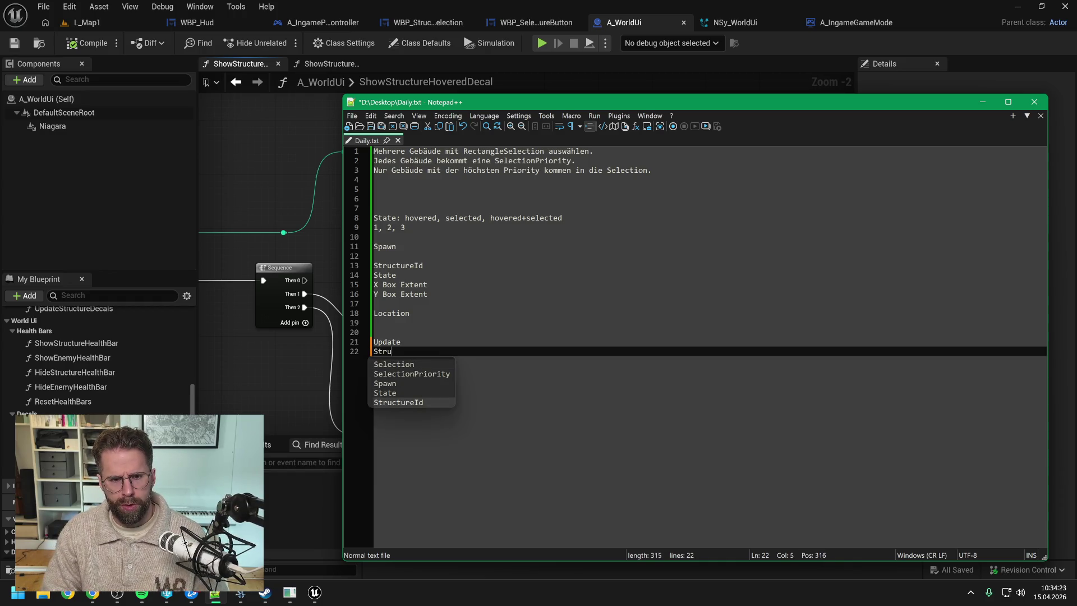
pyautogui.press('Return')
pyautogui.write('S')
pyautogui.write('truc')
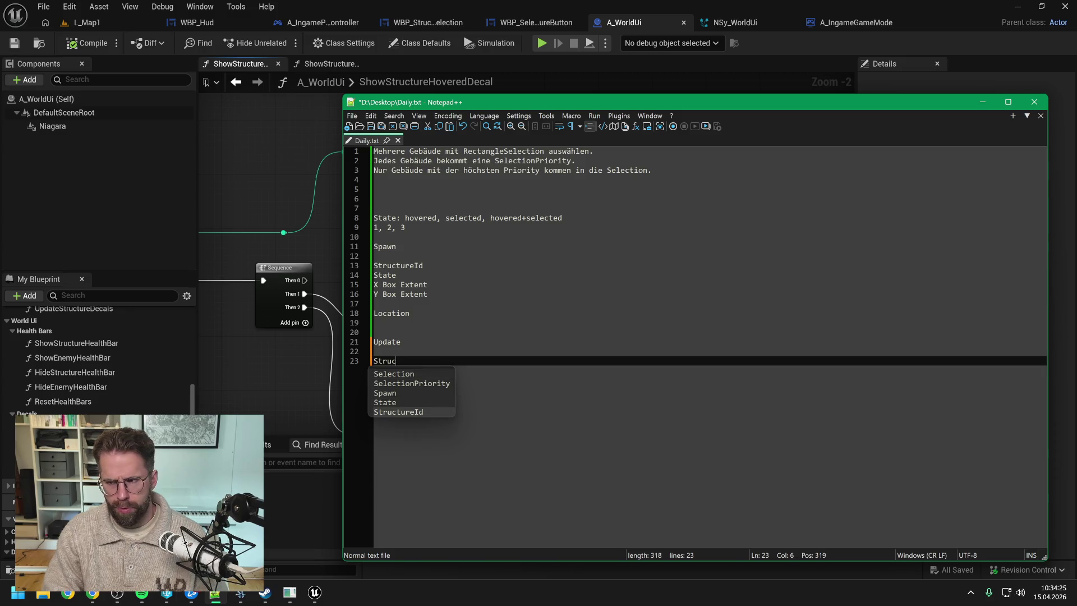
pyautogui.press('Return')
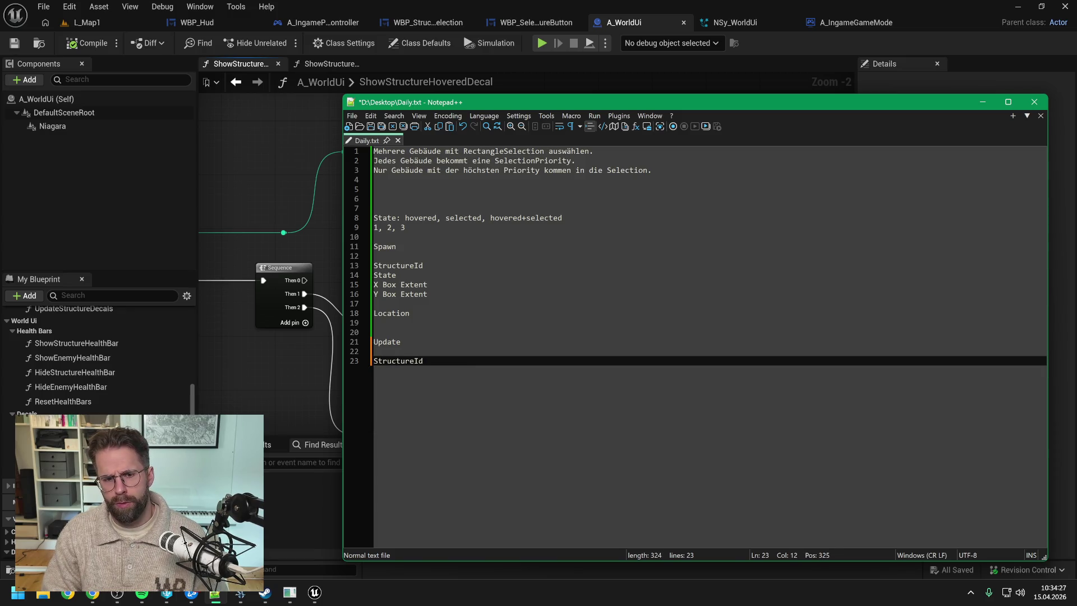
pyautogui.press('Return')
pyautogui.hotkey('ctrl', 's')
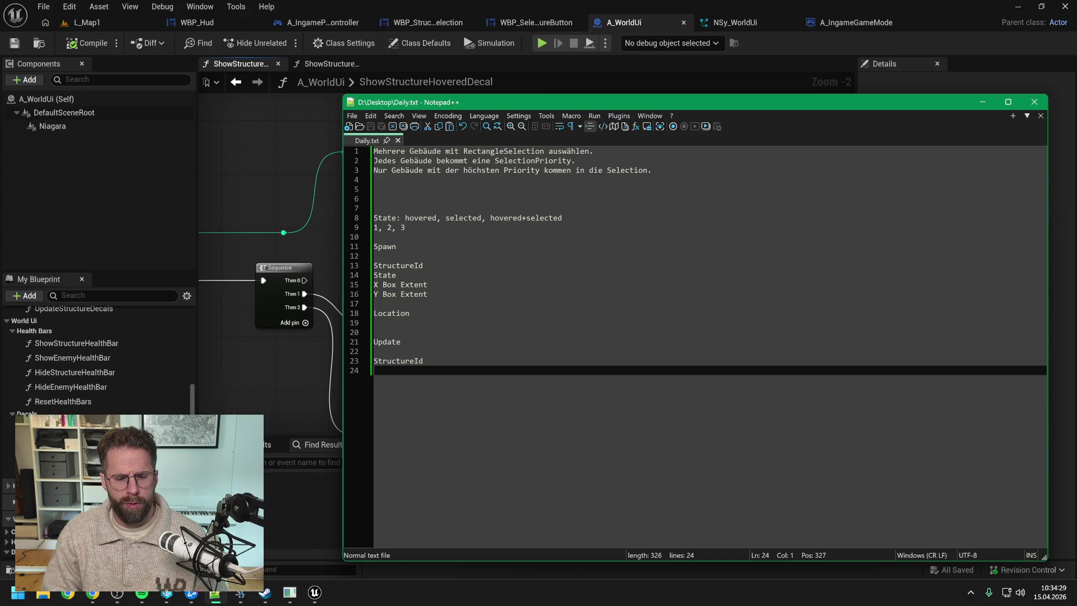
pyautogui.write('State')
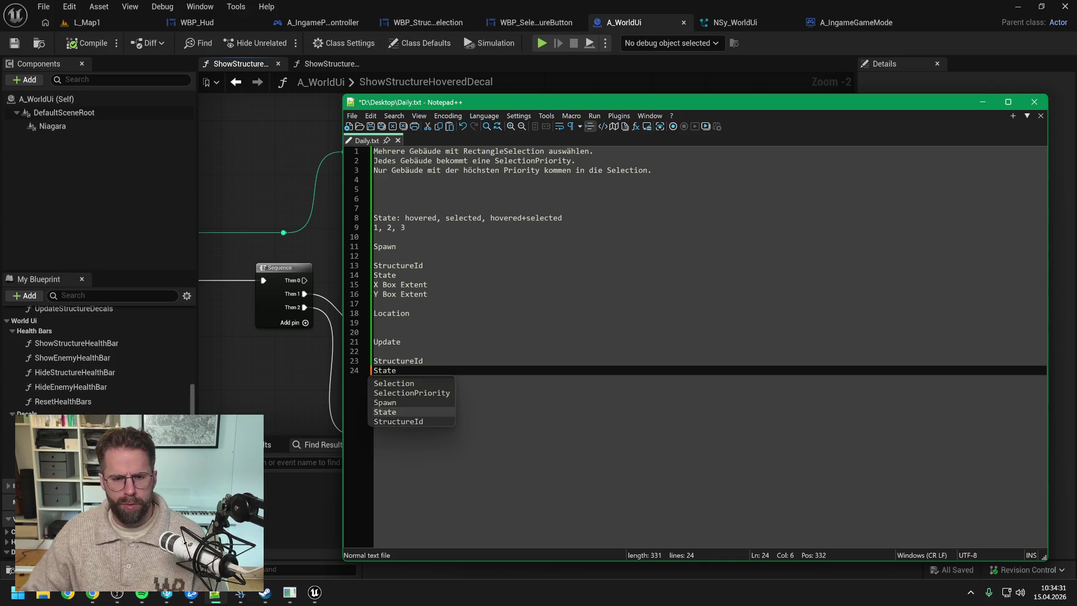
pyautogui.press('Escape')
pyautogui.hotkey('ctrl', 's')
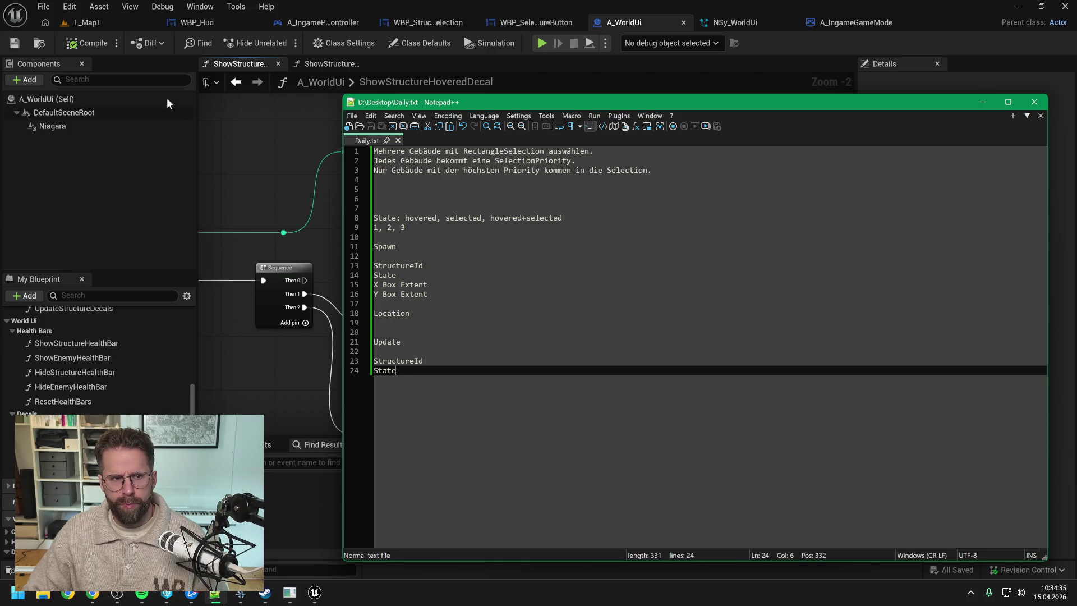
pyautogui.moveTo(484, 103); pyautogui.dragTo(1076, 103)
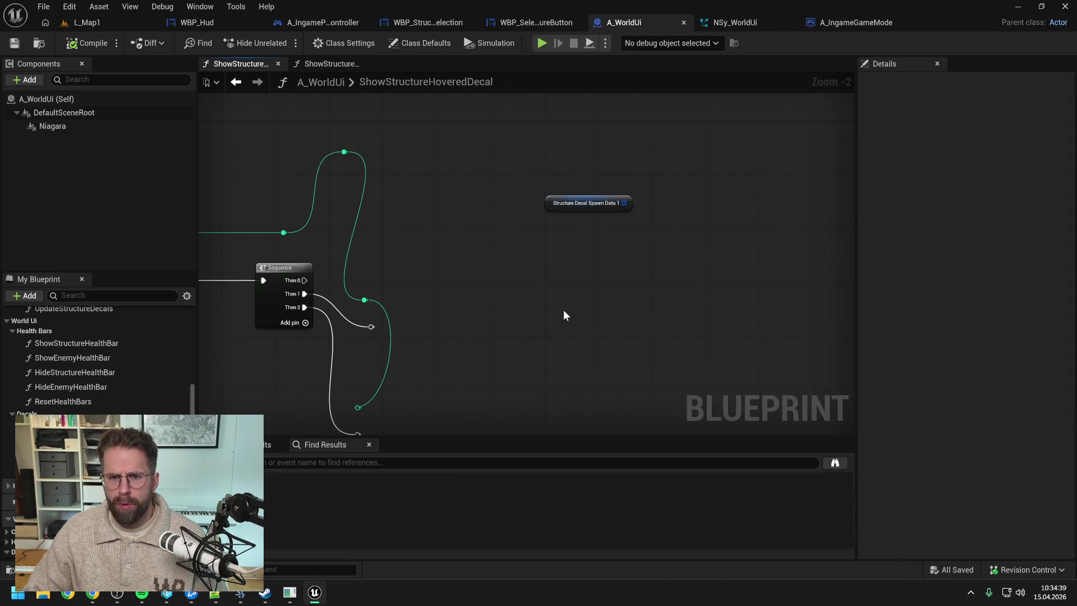
# - Add an array ADD node with a Make Vector 4, fed from Sequence Then 0 via a reroute
pyautogui.moveTo(622, 205)
pyautogui.mouseDown()
pyautogui.moveTo(658, 227)
pyautogui.moveTo(664, 267)
pyautogui.moveTo(595, 271)
pyautogui.moveTo(577, 251)
pyautogui.mouseUp()
pyautogui.write('add')
pyautogui.press('Return')
pyautogui.write('vector 4')
pyautogui.press('Return')
pyautogui.moveTo(305, 280); pyautogui.dragTo(661, 233)
pyautogui.doubleClick(501, 253)
pyautogui.moveTo(501, 252)
pyautogui.mouseDown()
pyautogui.moveTo(442, 231)
pyautogui.moveTo(408, 237)
pyautogui.moveTo(429, 248)
pyautogui.moveTo(378, 233)
pyautogui.mouseUp()
pyautogui.click(465, 203)
pyautogui.click(432, 185)
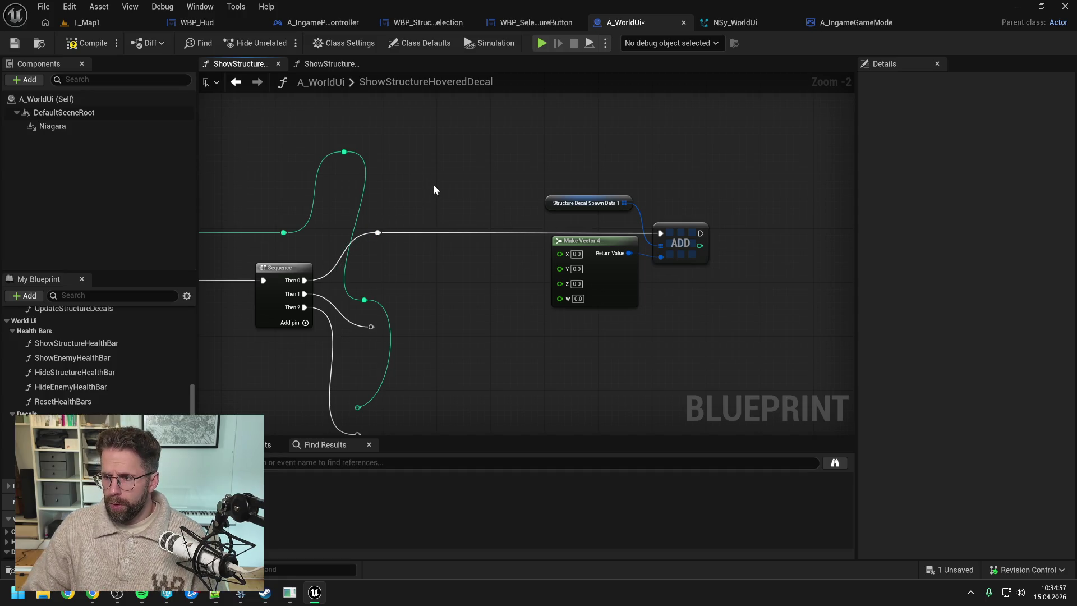
# - Wire the integer into Make Vector 4's X and place the conversion node beside it
pyautogui.moveTo(344, 151)
pyautogui.mouseDown()
pyautogui.moveTo(433, 204)
pyautogui.moveTo(560, 253)
pyautogui.mouseUp()
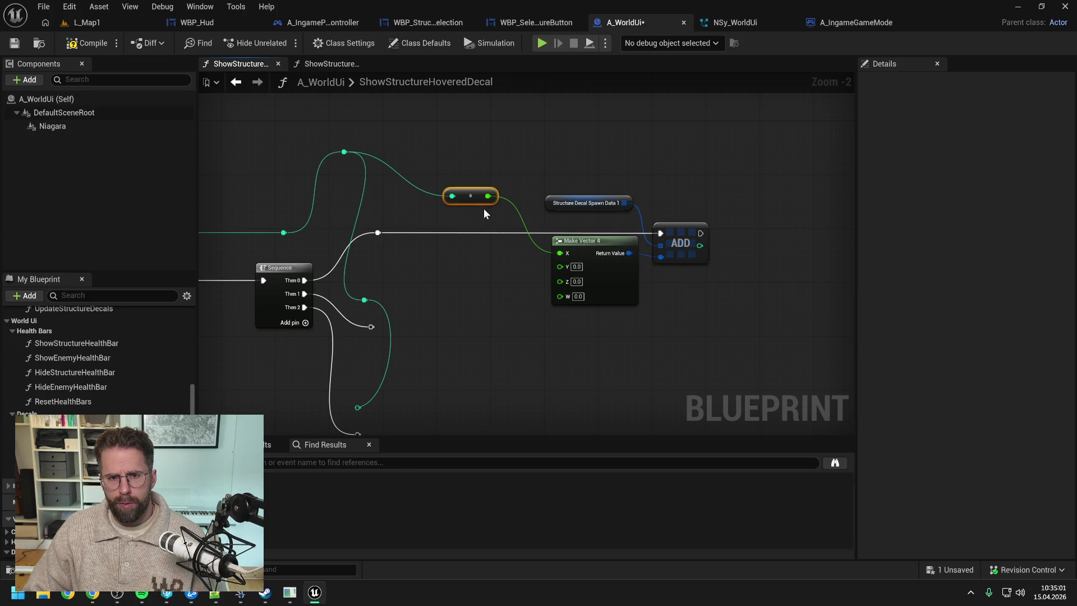
pyautogui.moveTo(476, 201); pyautogui.dragTo(477, 215)
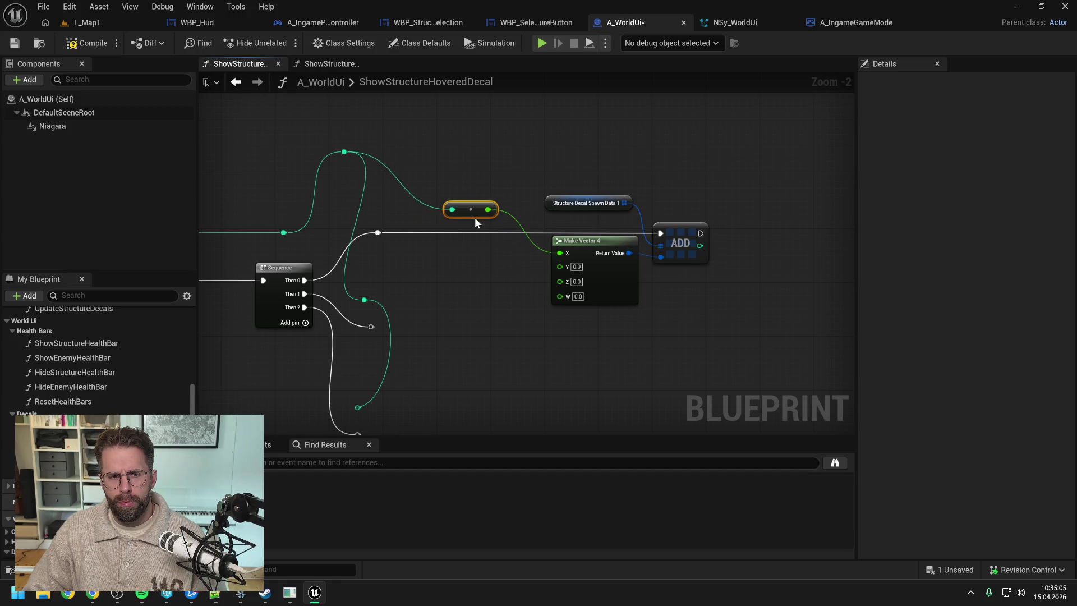
pyautogui.moveTo(475, 218)
pyautogui.mouseDown()
pyautogui.moveTo(475, 251)
pyautogui.moveTo(491, 254)
pyautogui.mouseUp()
pyautogui.click(321, 63)
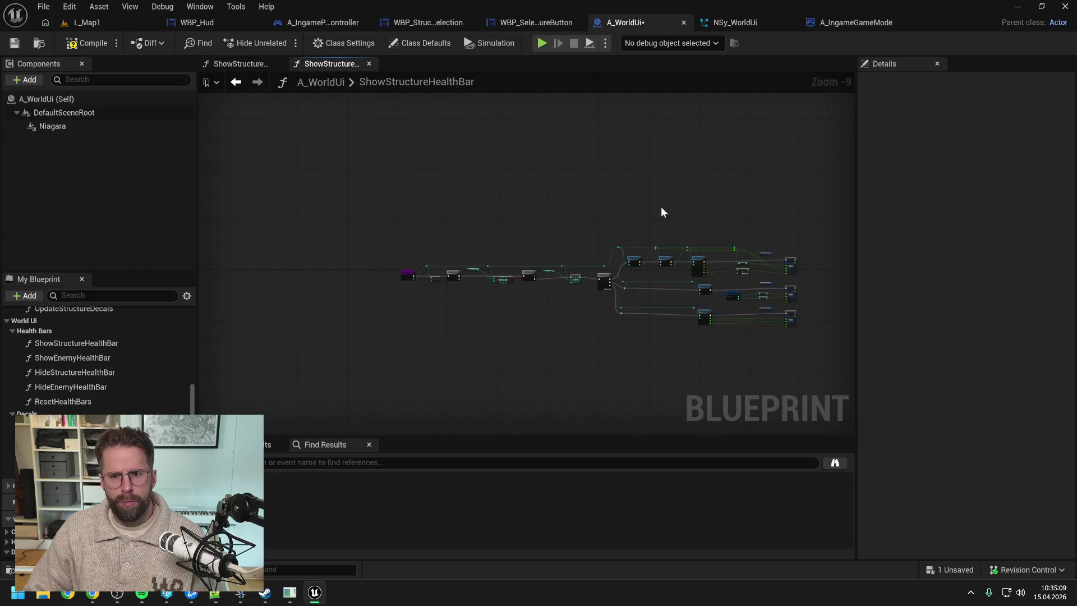
# - In ShowStructureHoveredDecal, shift the spawn data, ADD and vector nodes right, add an integer-wire reroute, and raise the decal nodes
pyautogui.scroll(1, 712, 254)
pyautogui.scroll(2, 597, 223)
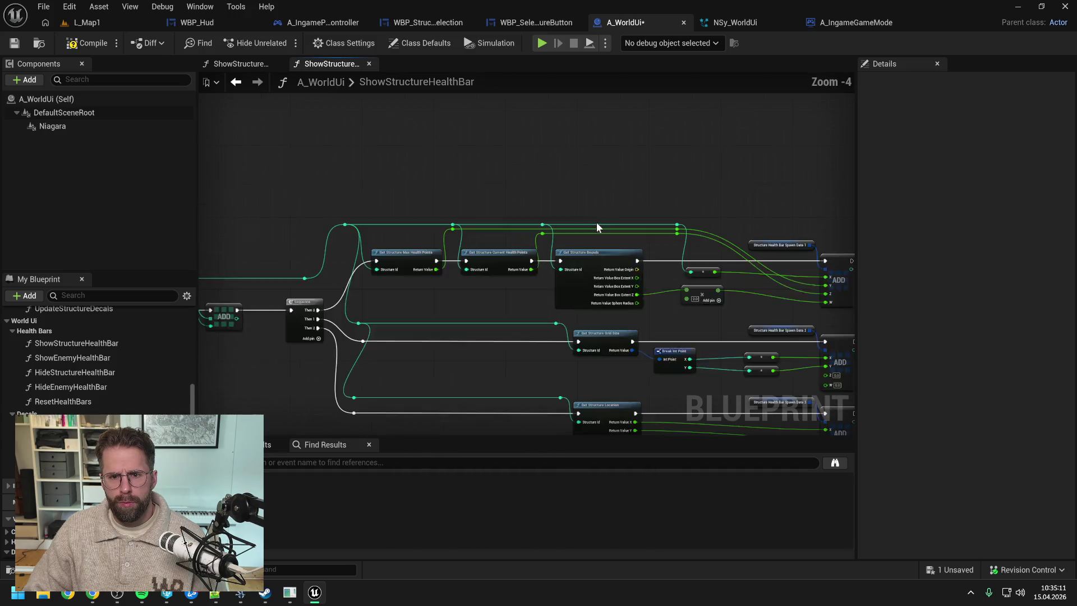
pyautogui.click(238, 63)
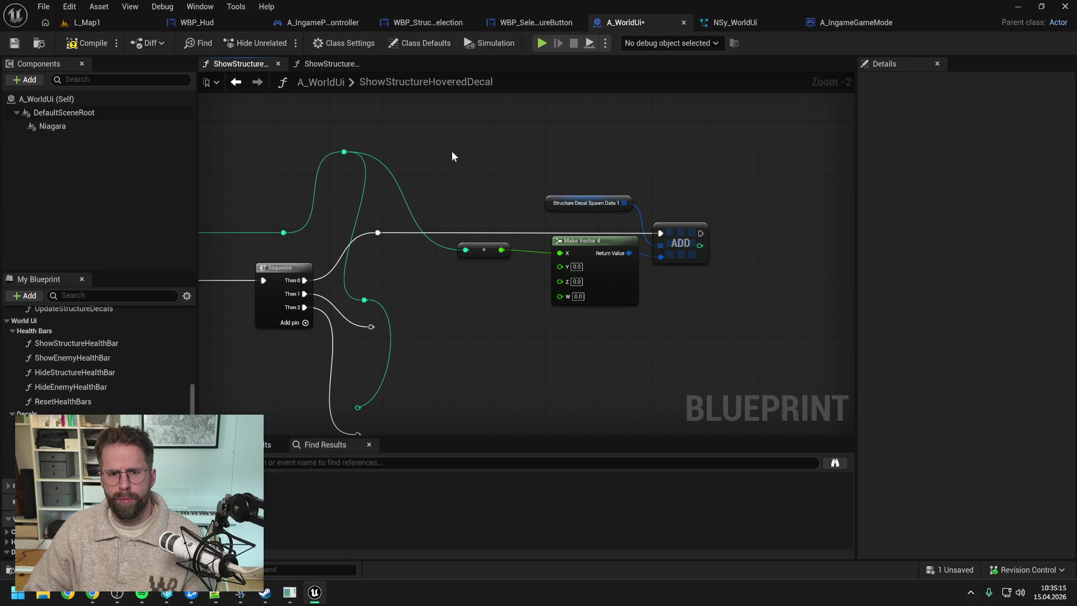
pyautogui.moveTo(452, 151); pyautogui.dragTo(711, 307)
pyautogui.moveTo(585, 270)
pyautogui.mouseDown()
pyautogui.moveTo(599, 279)
pyautogui.moveTo(623, 159)
pyautogui.mouseUp()
pyautogui.click(613, 252)
pyautogui.doubleClick(612, 251)
pyautogui.scroll(-2, 487, 199)
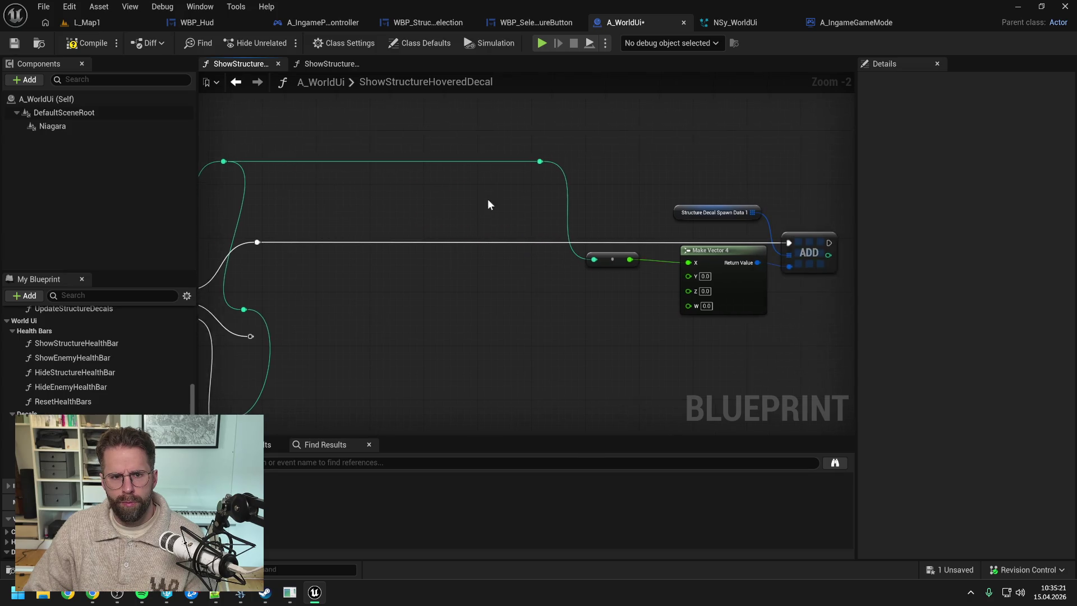
pyautogui.moveTo(326, 200); pyautogui.dragTo(720, 263)
pyautogui.press('Up')
pyautogui.press('Up')
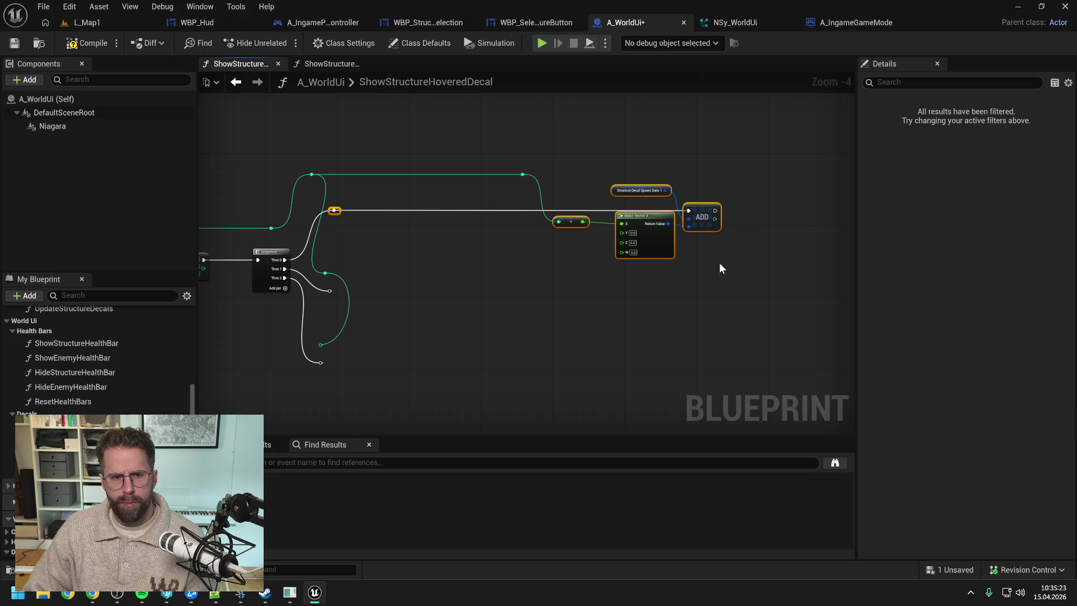
pyautogui.click(723, 260)
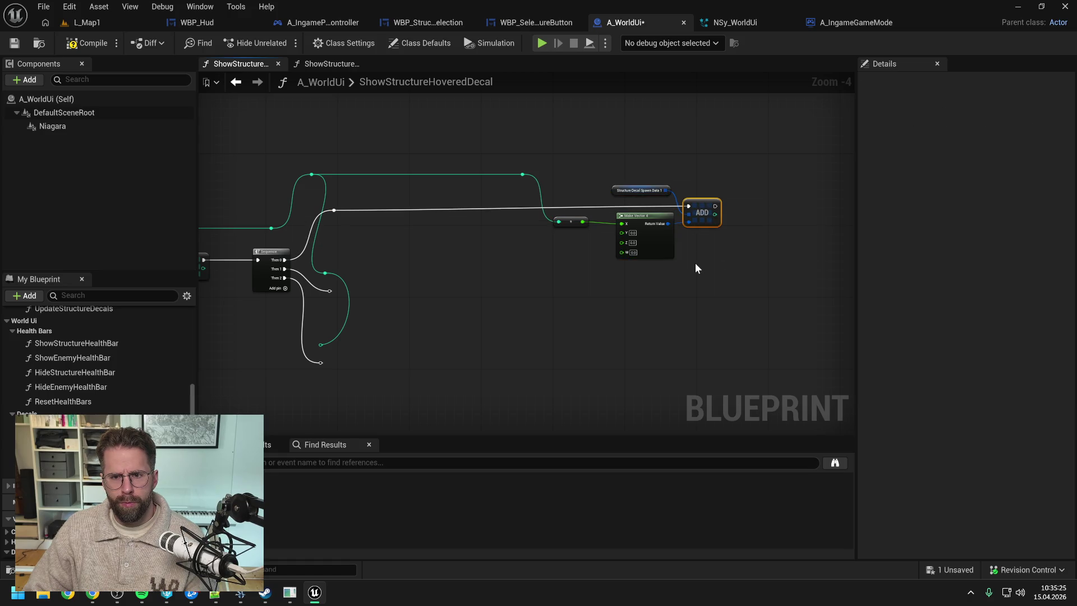
# - Nudge Make Vector 4 left and the spawn data node down, then compile the blueprint
pyautogui.scroll(1, 696, 265)
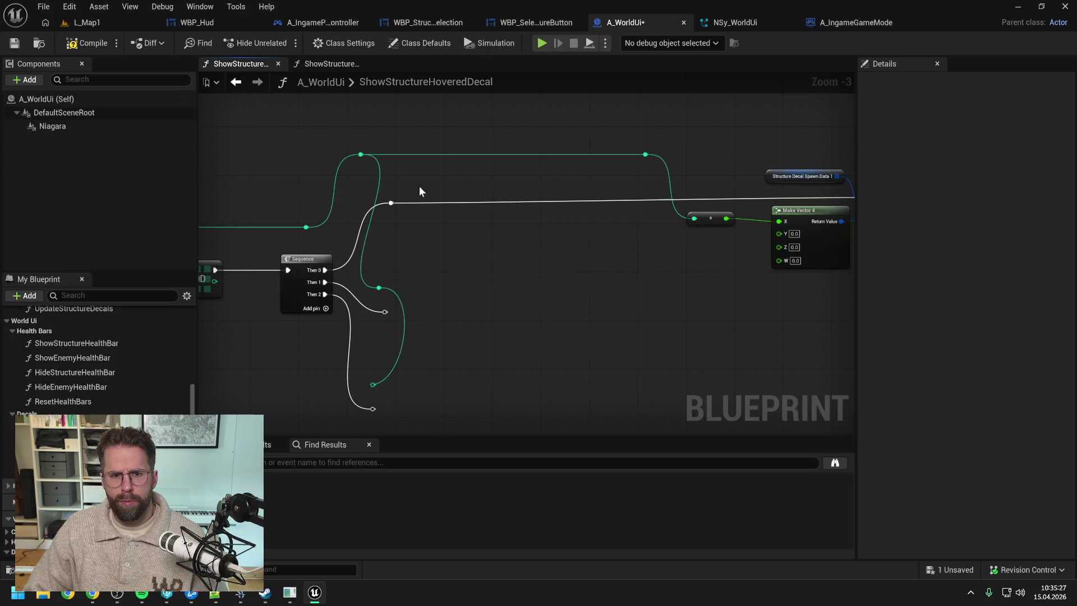
pyautogui.click(386, 239)
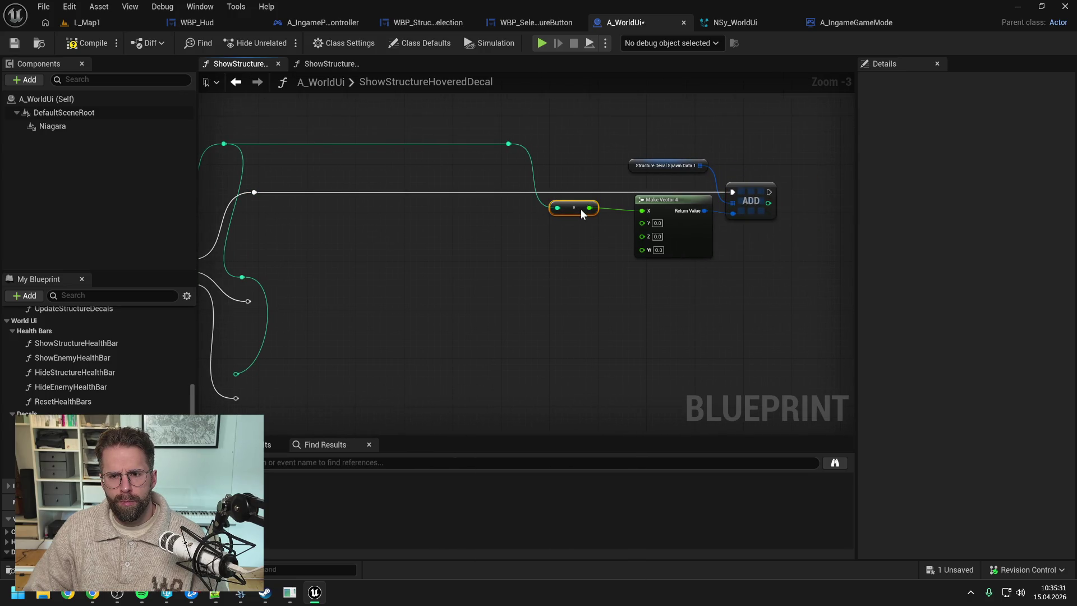
pyautogui.moveTo(672, 201); pyautogui.dragTo(659, 208)
pyautogui.moveTo(669, 170); pyautogui.dragTo(665, 177)
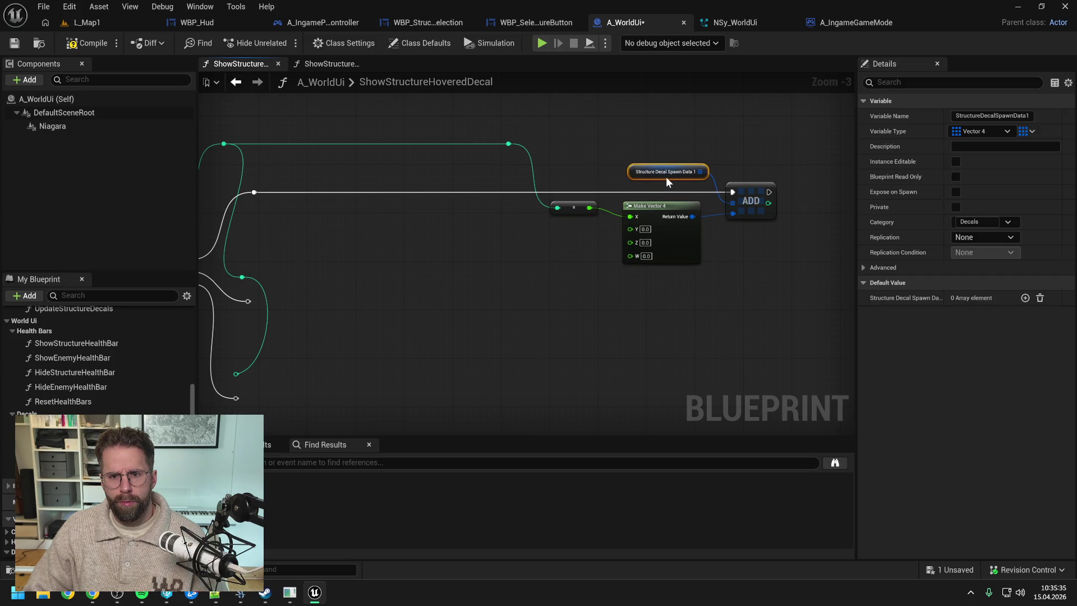
pyautogui.click(581, 171)
pyautogui.moveTo(580, 170); pyautogui.dragTo(643, 179)
pyautogui.click(89, 54)
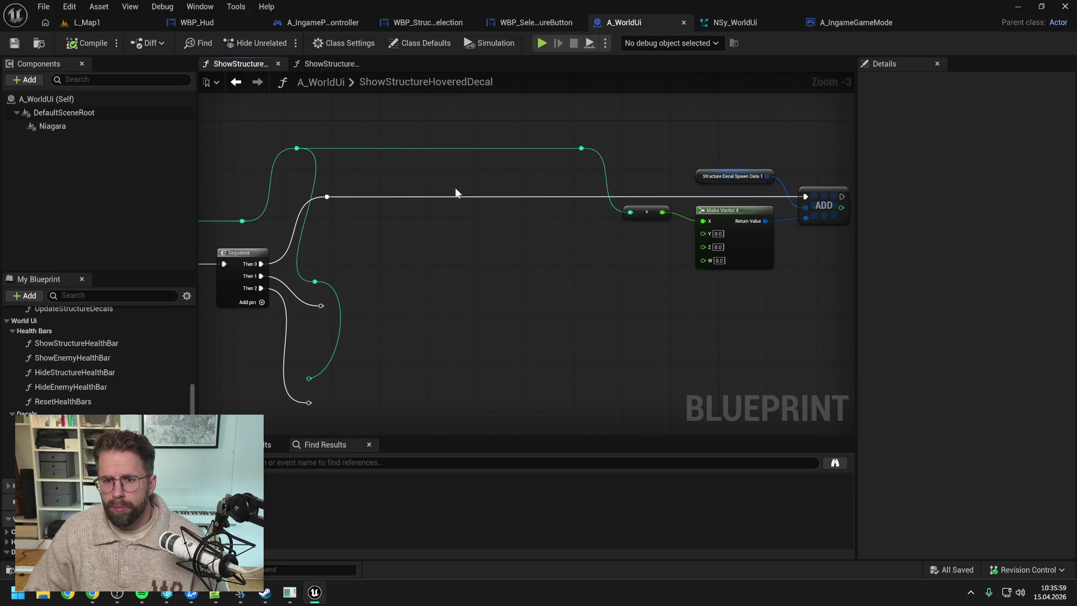
# - Set Make Vector 4's Y to 1.0, then save and compile the blueprint
pyautogui.moveTo(646, 274); pyautogui.dragTo(621, 277)
pyautogui.click(694, 237)
pyautogui.write('1')
pyautogui.press('Return')
pyautogui.hotkey('ctrl', 's')
pyautogui.moveTo(583, 276); pyautogui.dragTo(594, 275)
pyautogui.click(87, 44)
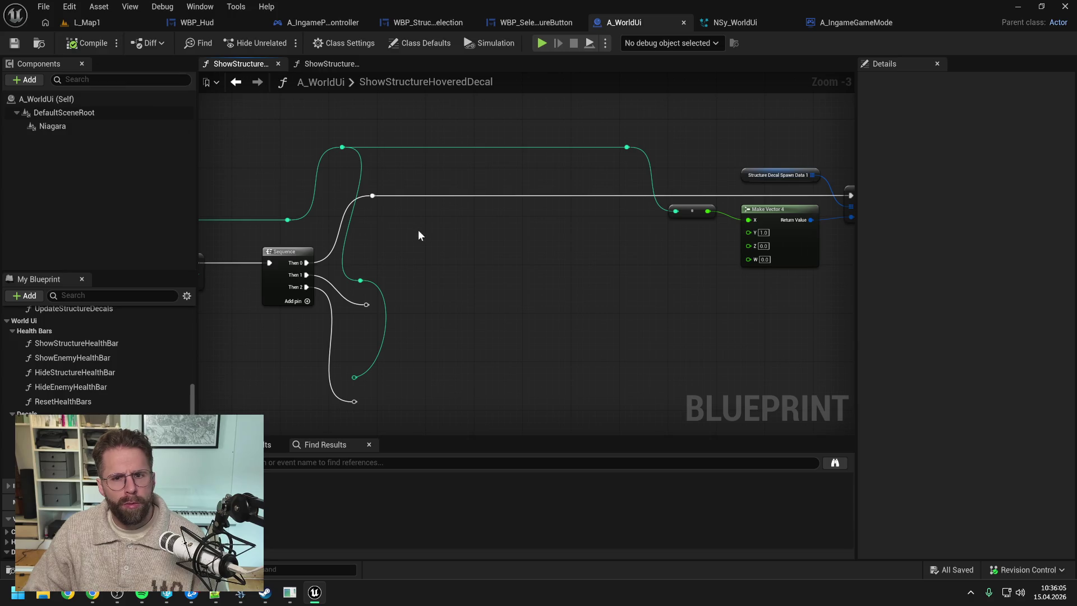
pyautogui.rightClick(514, 240)
# - Search 'structure bounds' and place a Get Structure Bounds node in the decal graph
pyautogui.write('structr')
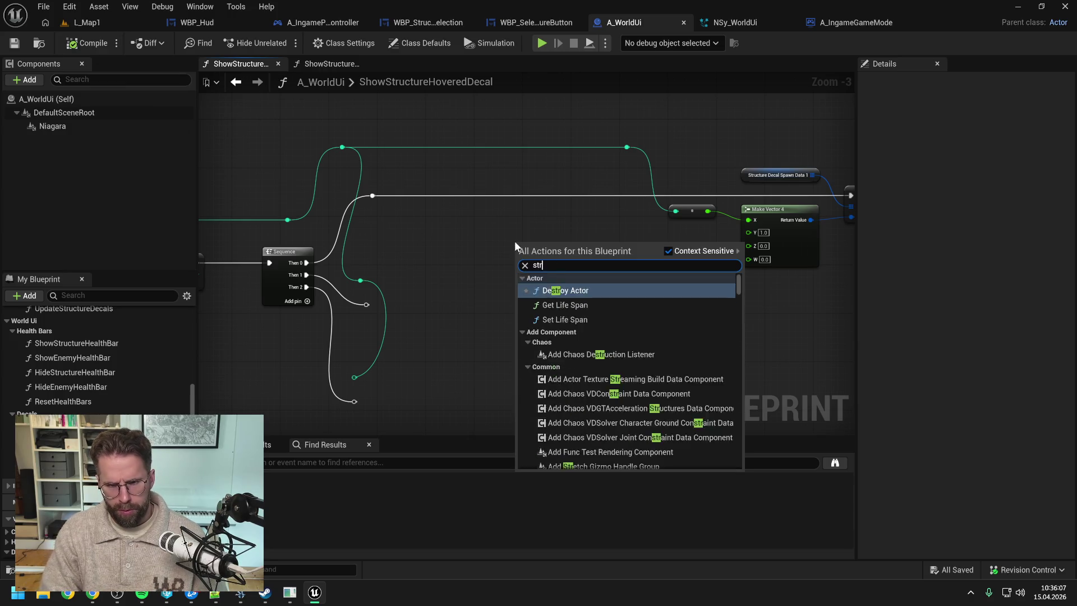
pyautogui.press('BackSpace')
pyautogui.write('ure boun')
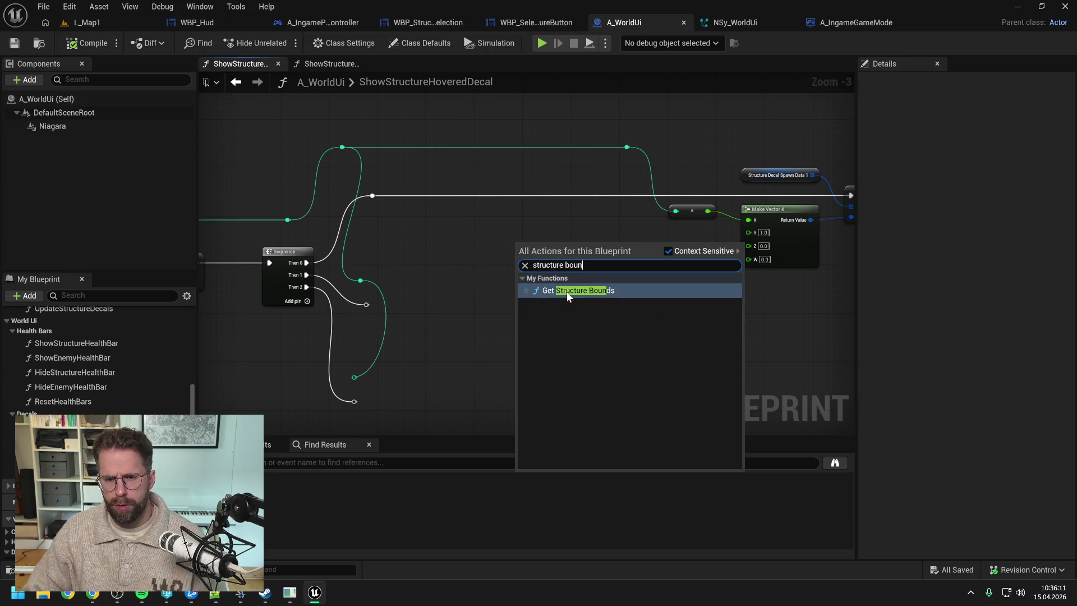
pyautogui.click(567, 291)
pyautogui.moveTo(567, 260); pyautogui.dragTo(545, 243)
# - Trace Get Structure Bounds through the game mode and structure system, then open its BPFL_General definition
pyautogui.doubleClick(545, 243)
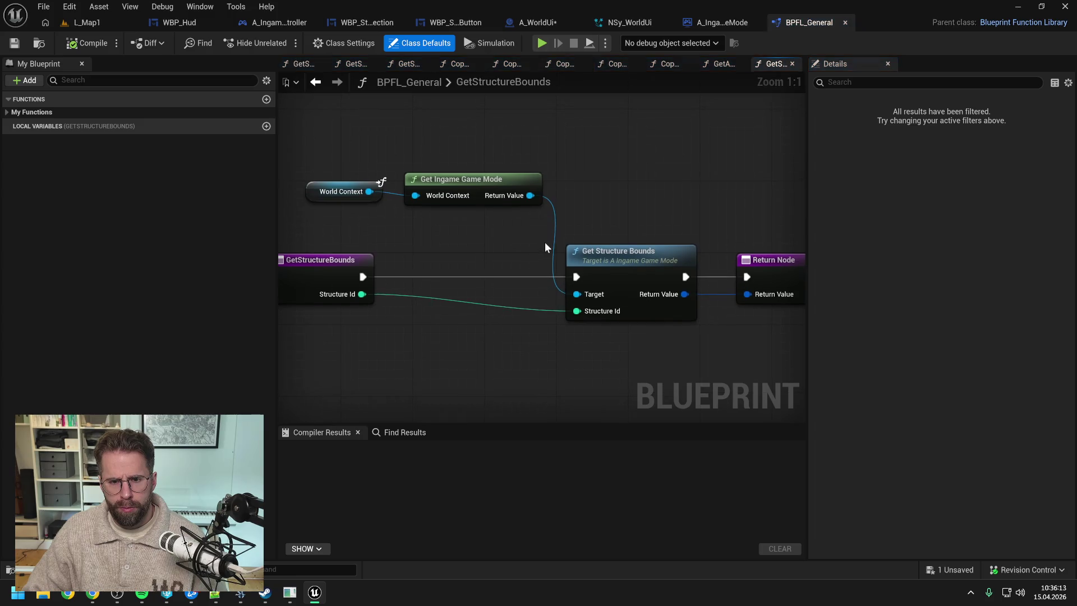
pyautogui.doubleClick(618, 261)
pyautogui.doubleClick(570, 240)
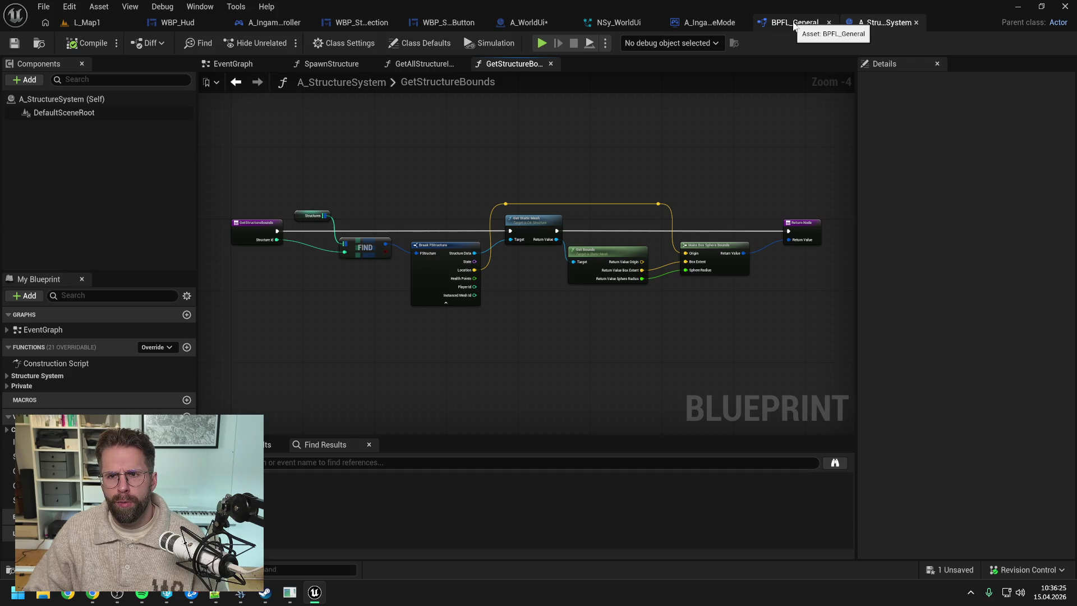
pyautogui.click(531, 22)
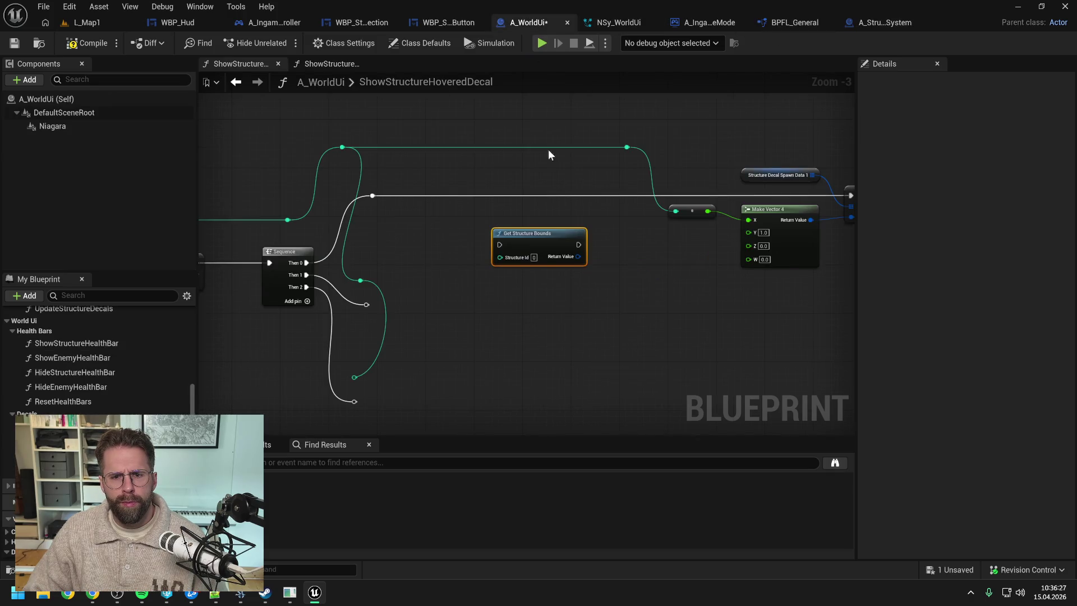
pyautogui.scroll(-1, 638, 250)
pyautogui.click(632, 244)
pyautogui.scroll(1, 611, 251)
pyautogui.moveTo(622, 254); pyautogui.dragTo(529, 261)
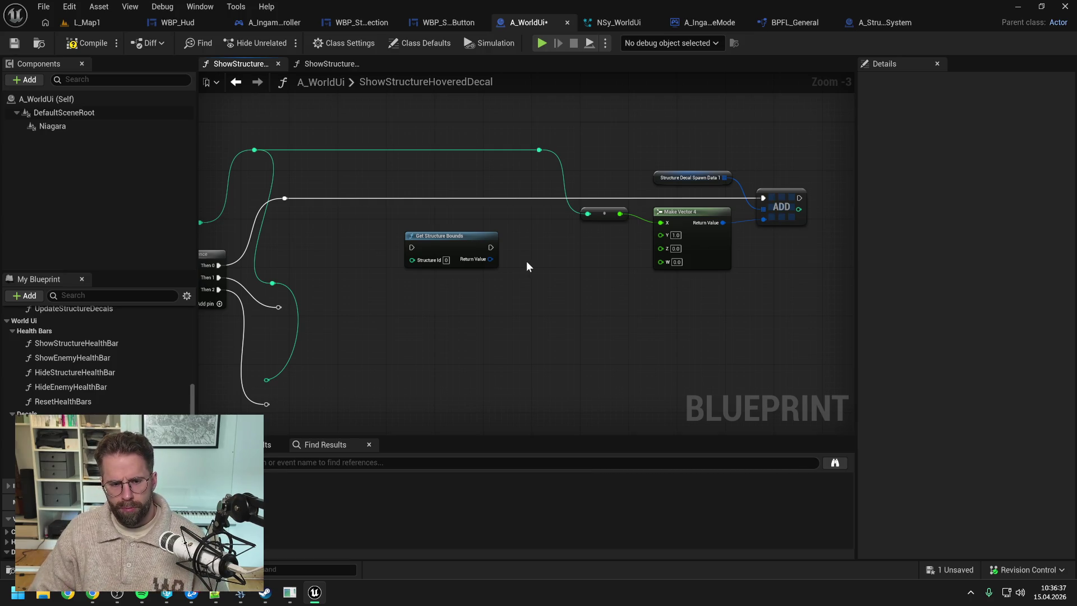
pyautogui.click(461, 243)
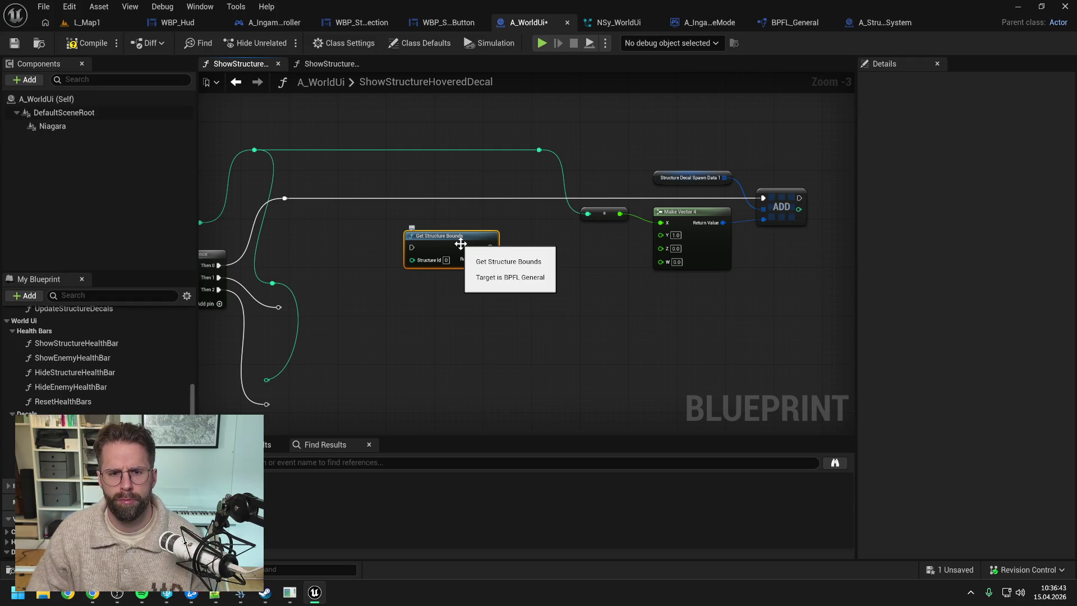
pyautogui.doubleClick(461, 244)
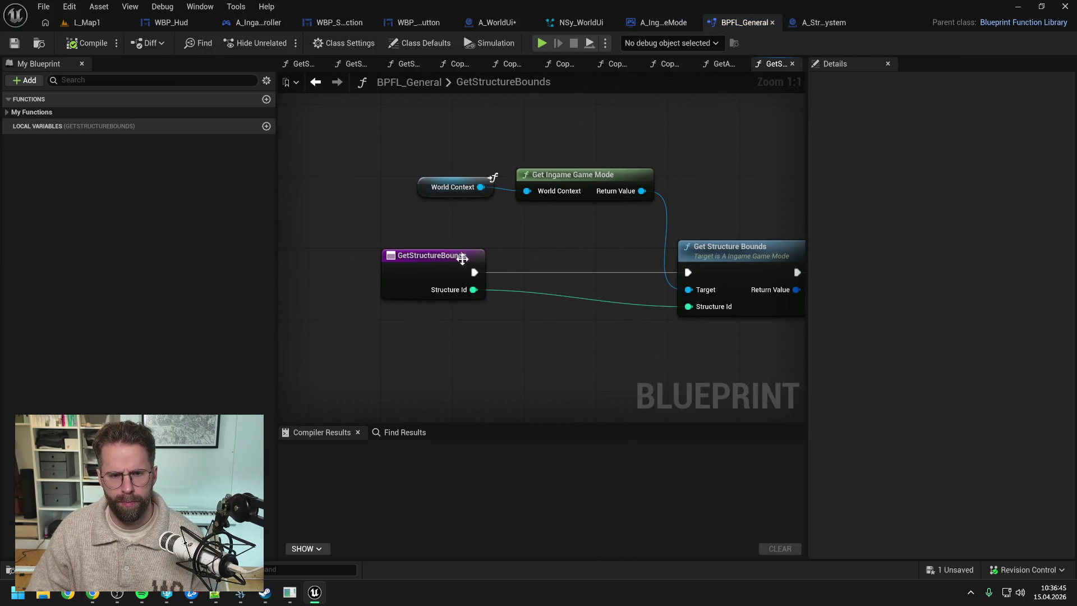
# - Rename BPFL_General's GetStructureBounds to GetStructureMeshBounds, check out and save the library, and compile
pyautogui.click(13, 114)
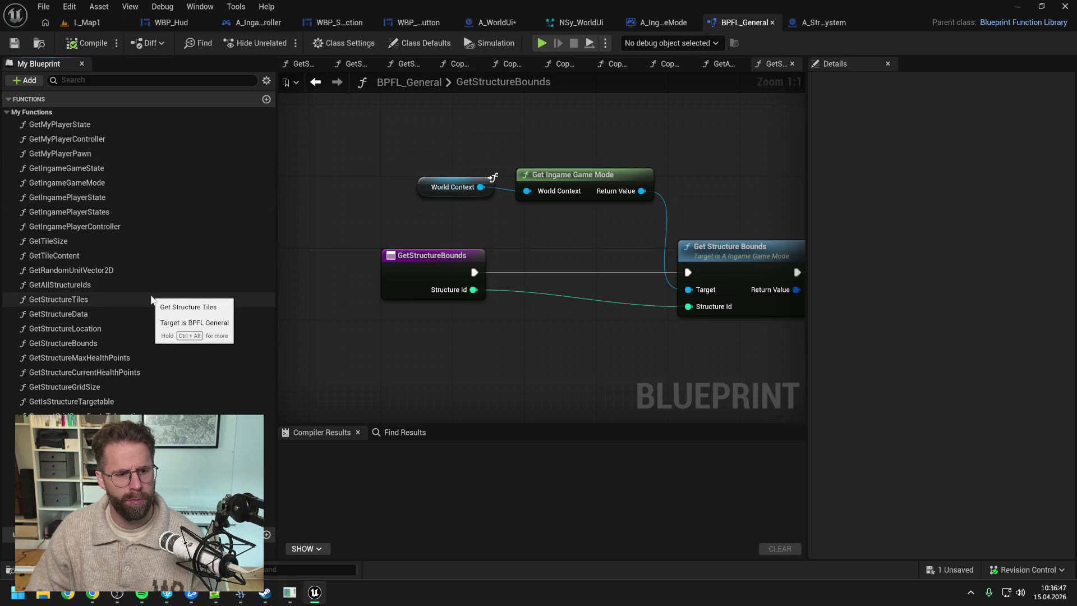
pyautogui.click(90, 344)
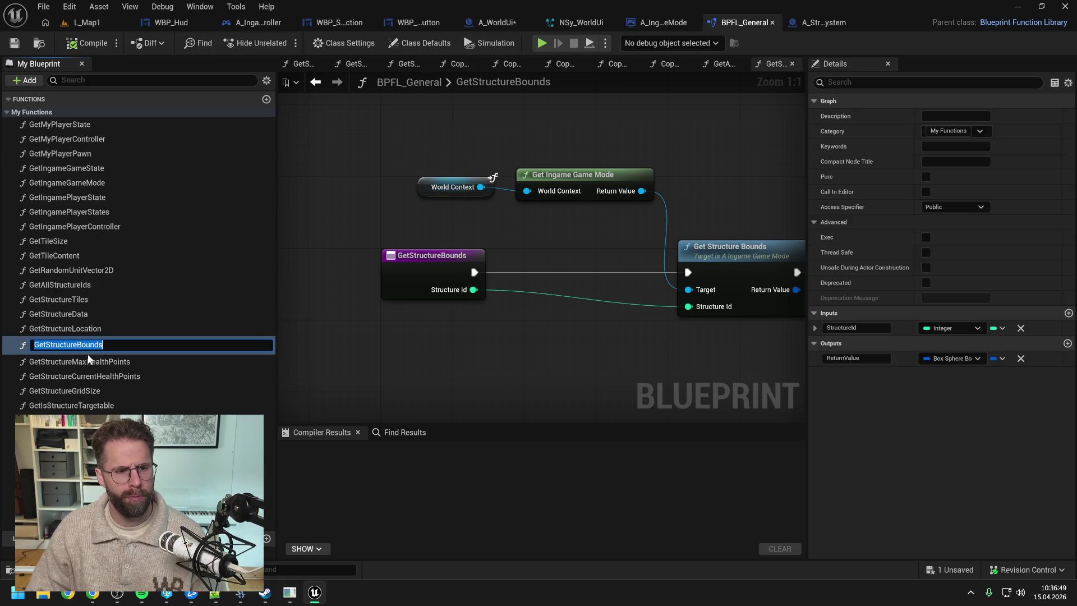
pyautogui.press('F2')
pyautogui.write('Mesh')
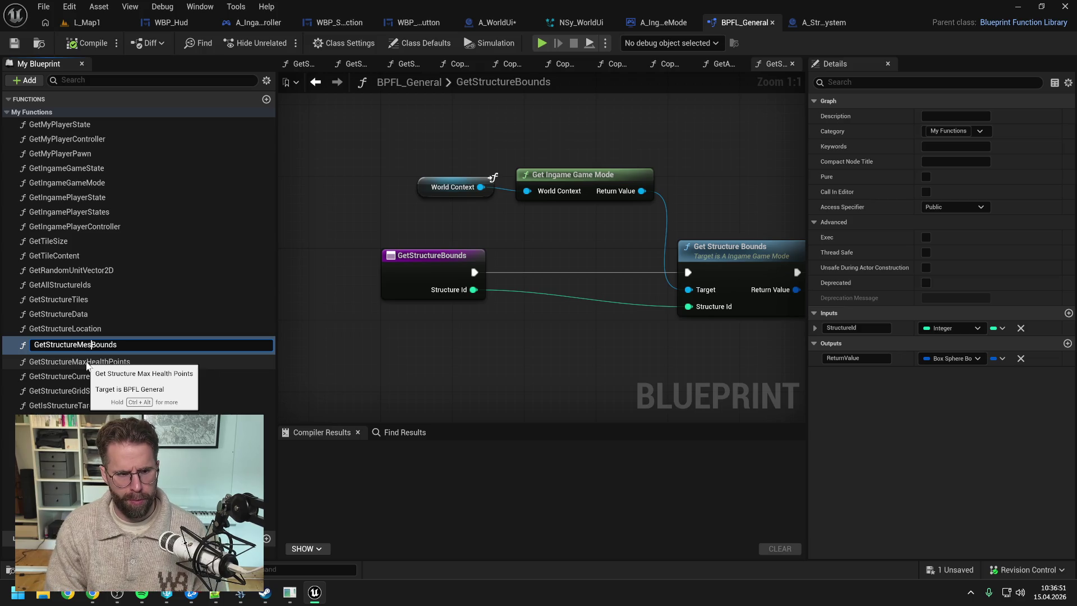
pyautogui.press('Return')
pyautogui.hotkey('ctrl', 's')
pyautogui.click(526, 419)
pyautogui.click(91, 43)
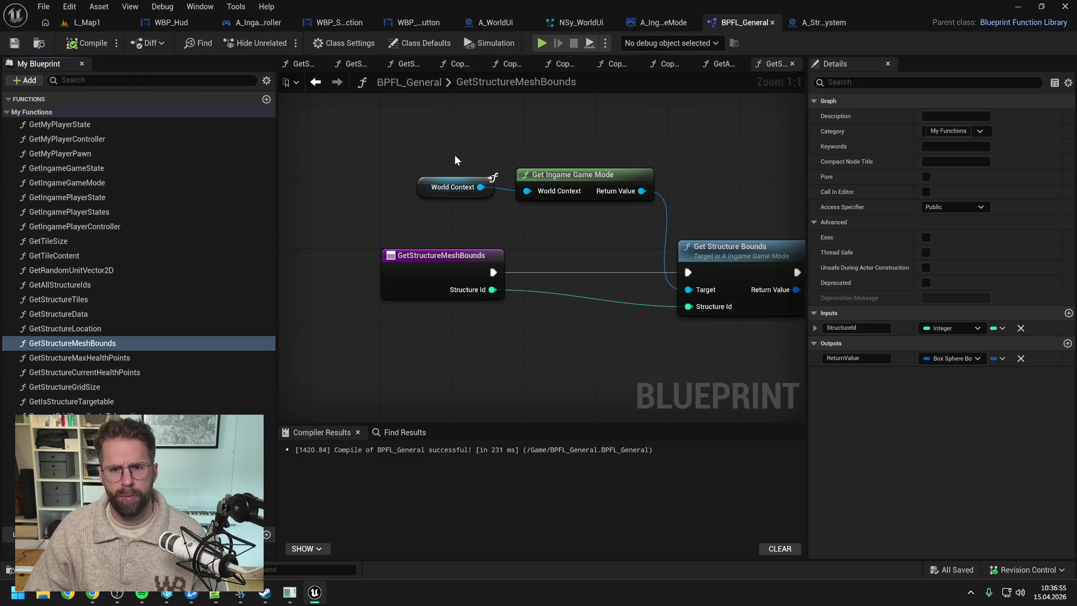
pyautogui.click(740, 259)
# - Rename A_IngameGameMode's private GetStructureBounds function to GetStructureMeshBounds
pyautogui.doubleClick(740, 260)
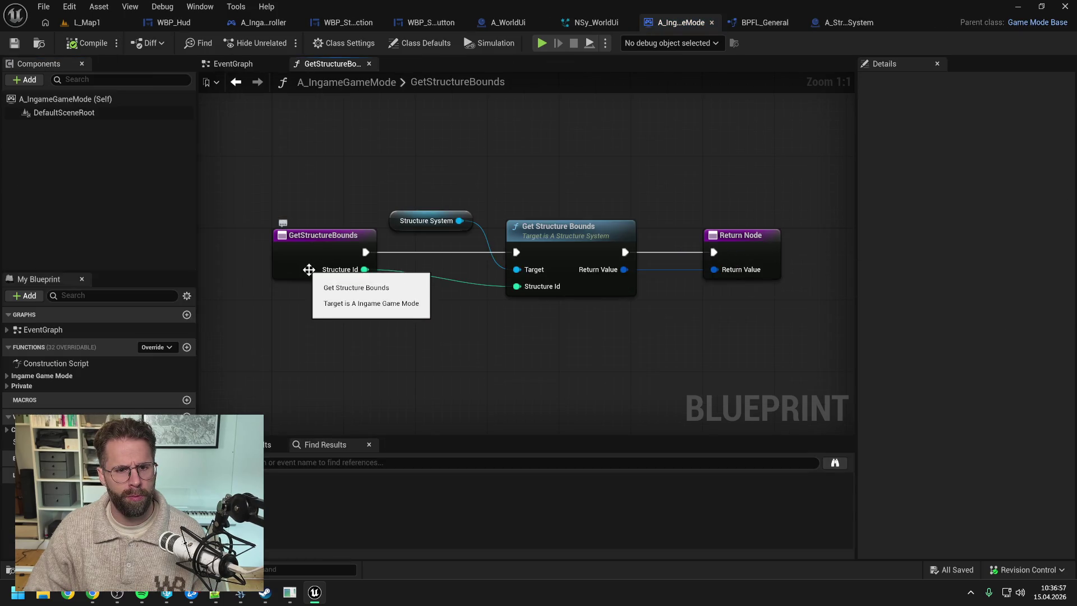
pyautogui.click(7, 385)
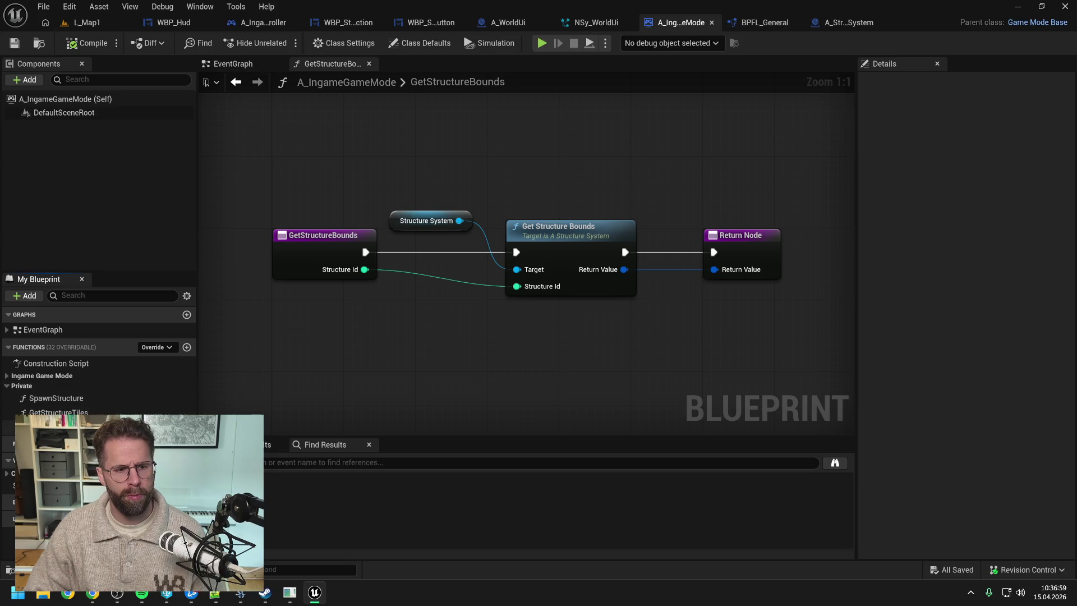
pyautogui.scroll(-5, 8, 382)
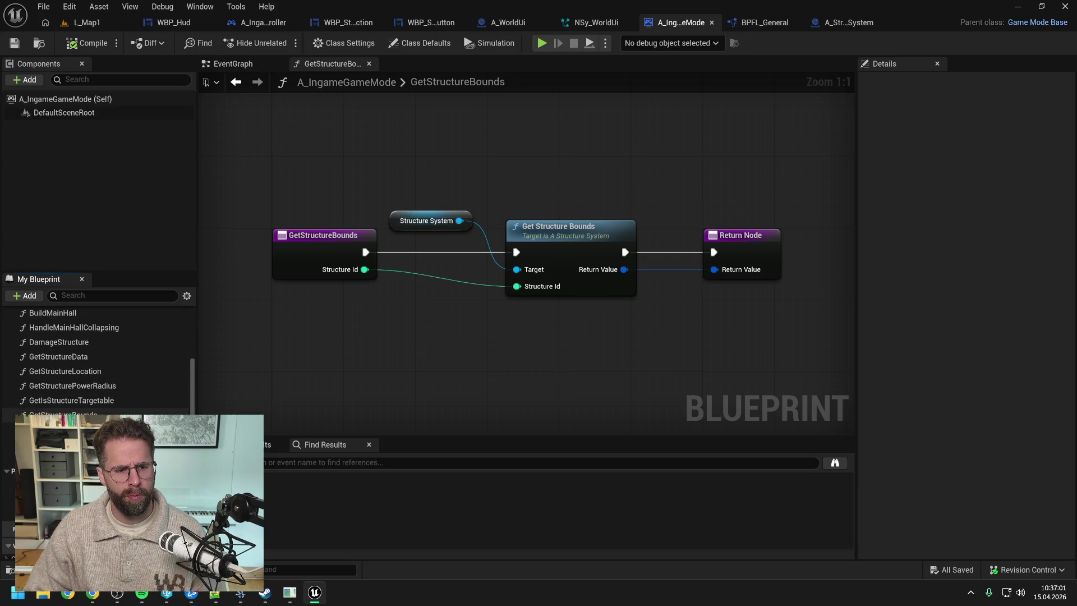
pyautogui.click(62, 416)
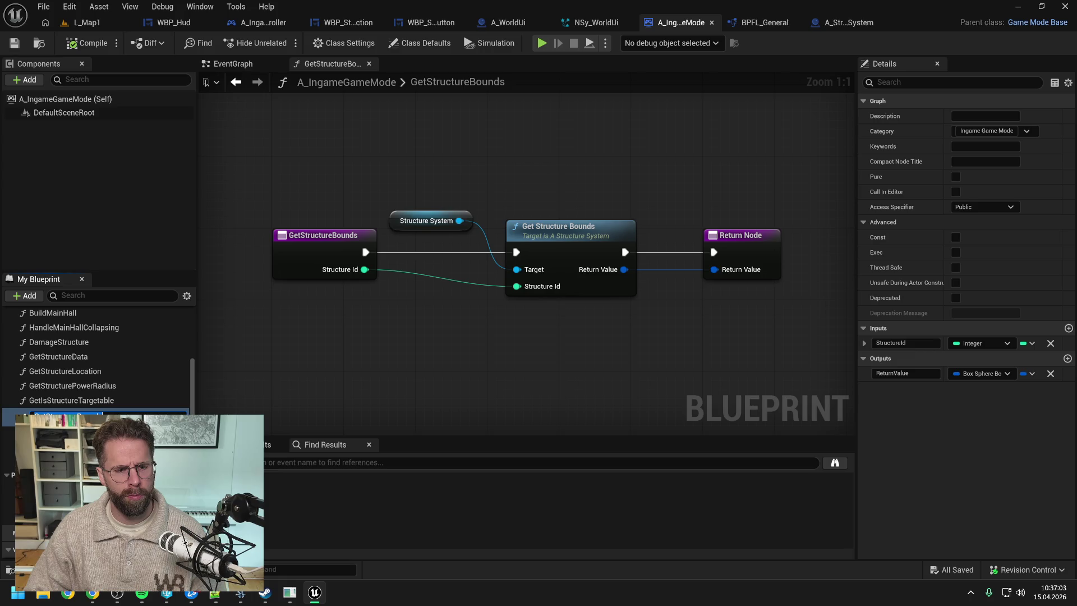
pyautogui.press('Return')
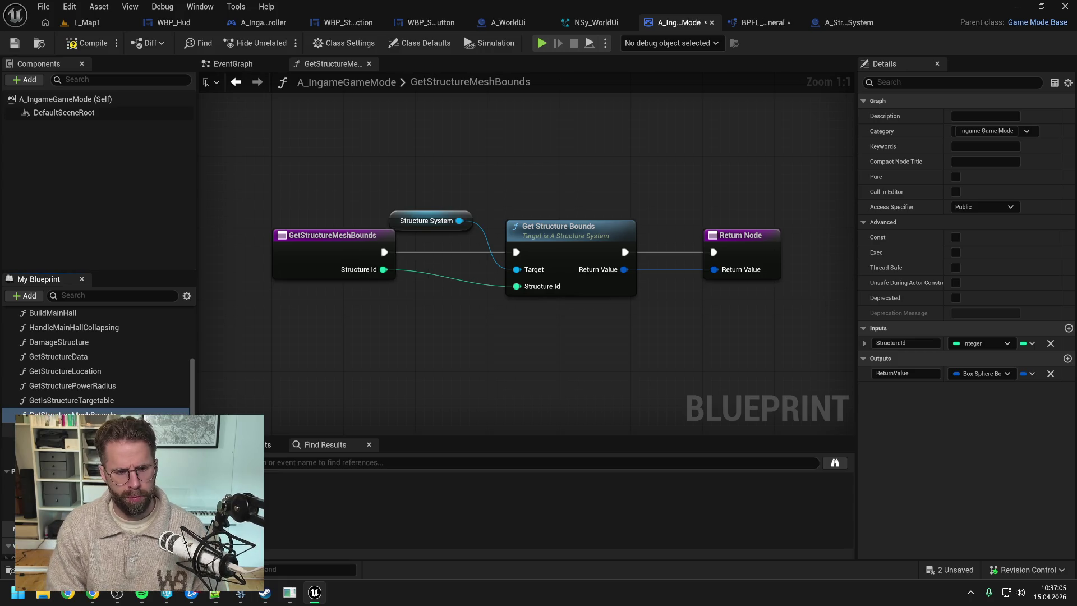
pyautogui.click(359, 264)
# - Rename A_StructureSystem's GetStructureBounds to GetStructureMeshBounds, check out the asset, and return to BPFL_General
pyautogui.doubleClick(515, 243)
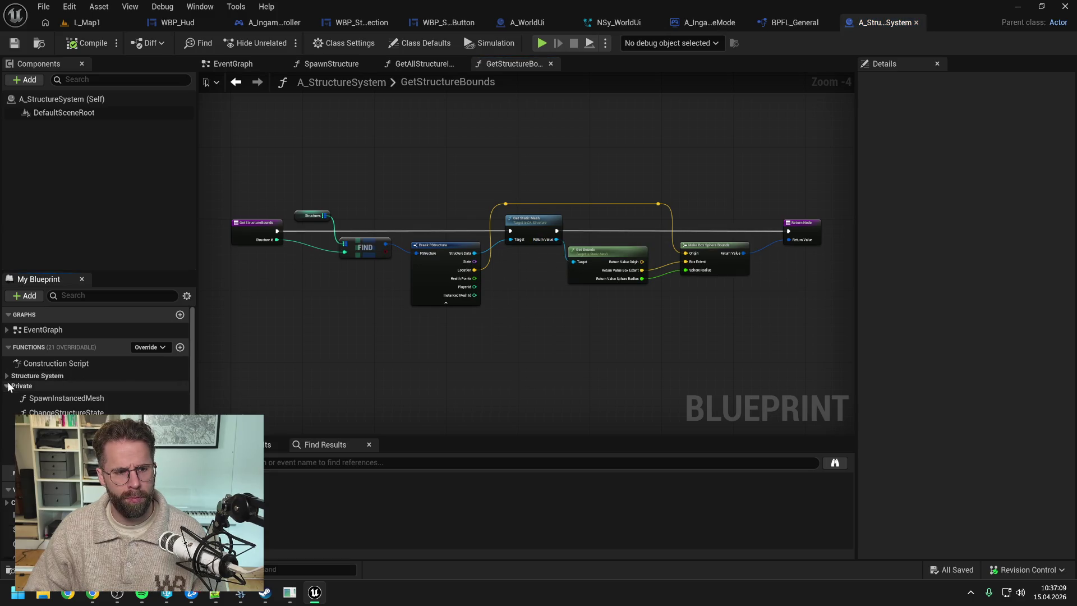
pyautogui.click(7, 376)
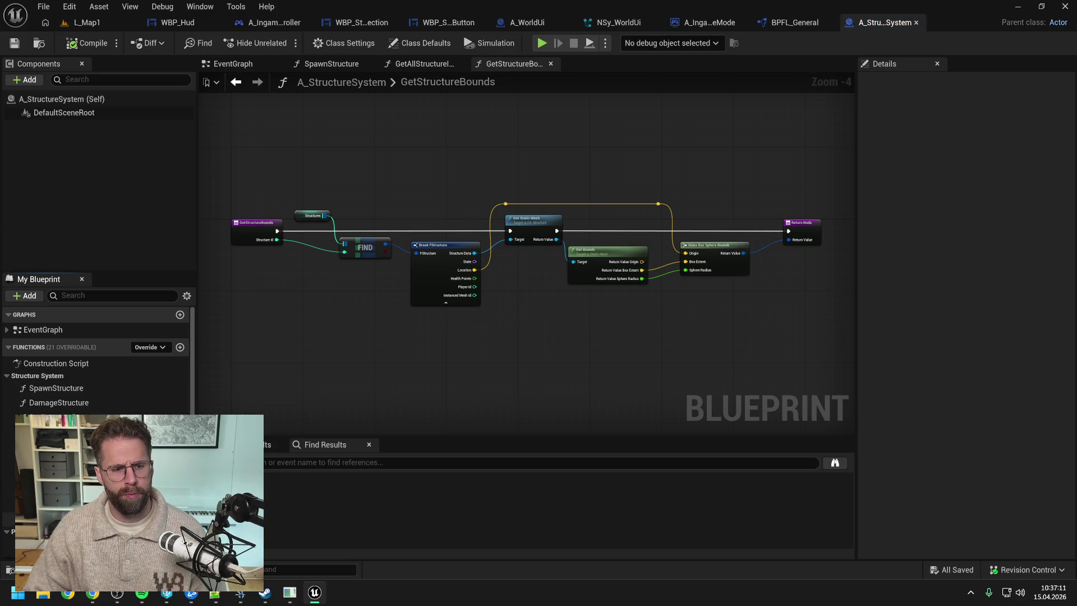
pyautogui.click(56, 477)
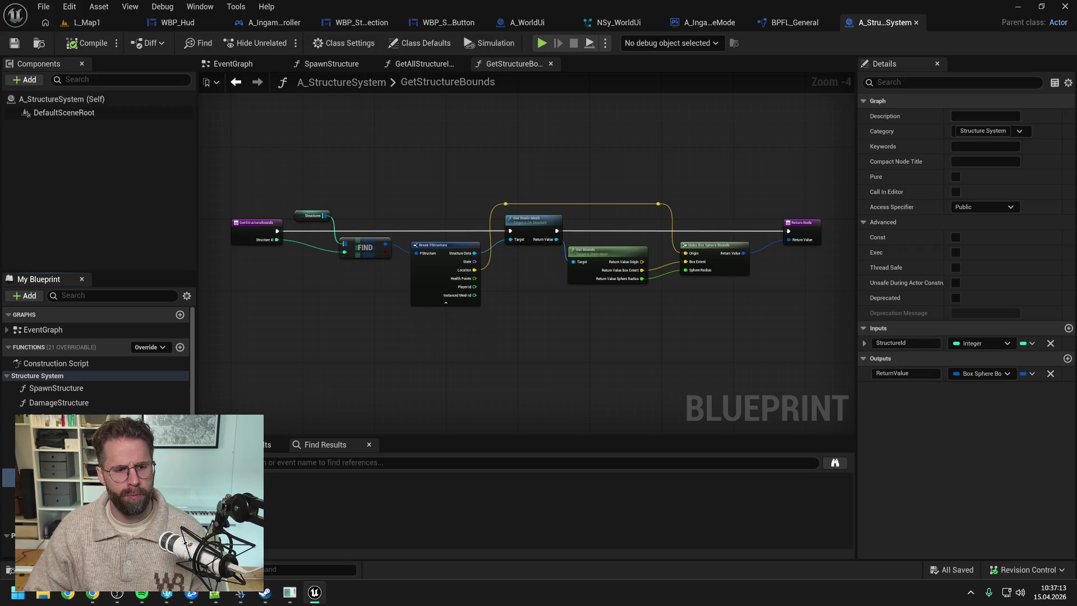
pyautogui.write('Mesh')
pyautogui.press('Return')
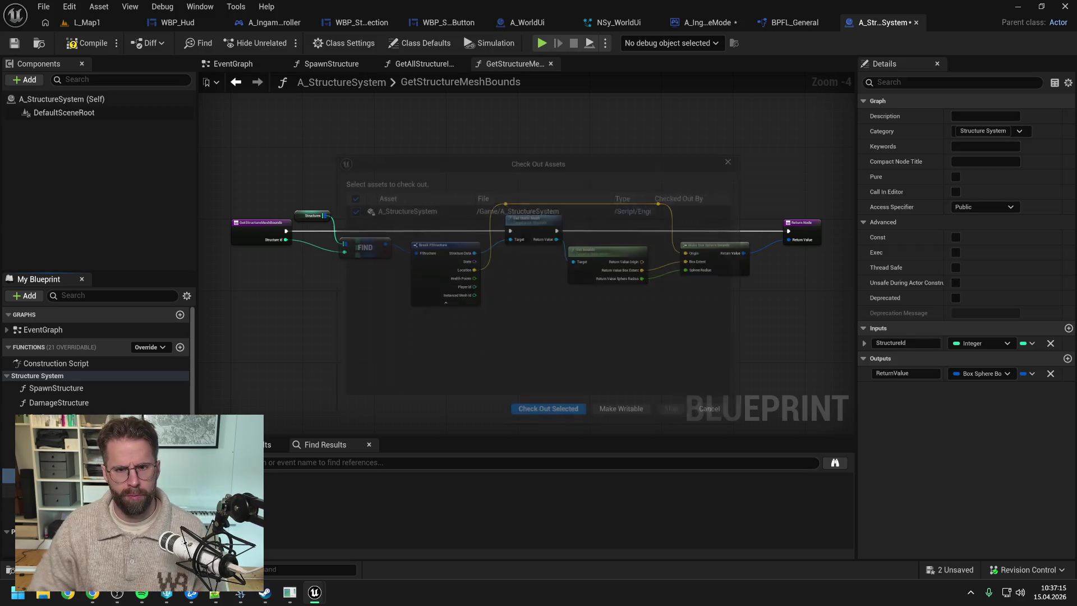
pyautogui.click(563, 427)
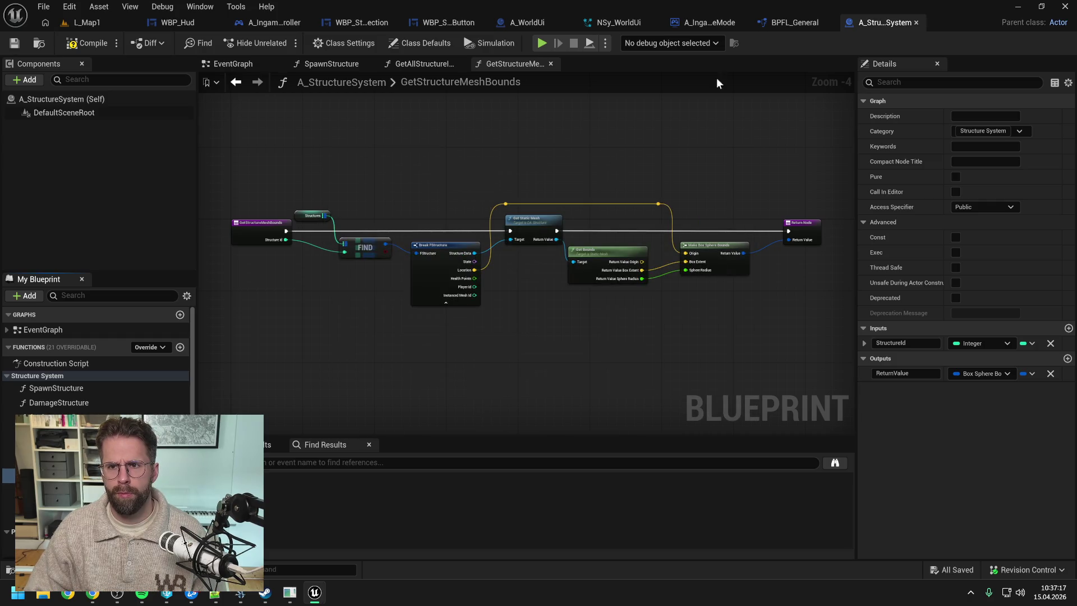
pyautogui.click(792, 23)
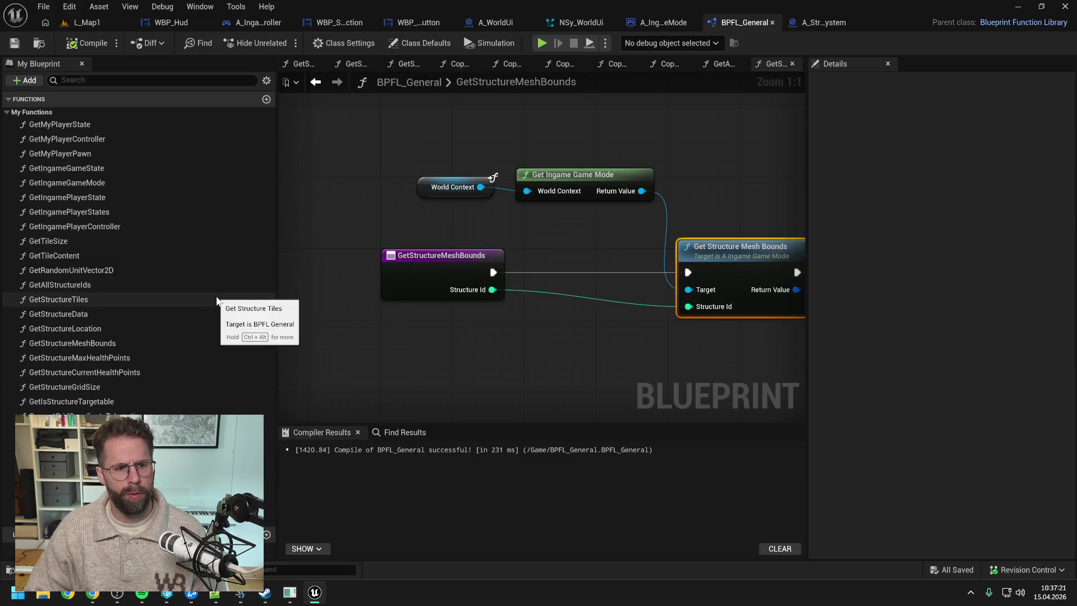
# - Create a GetStructureTileBounds function below GetStructureMeshBounds, save, and close the other graph tabs
pyautogui.click(266, 98)
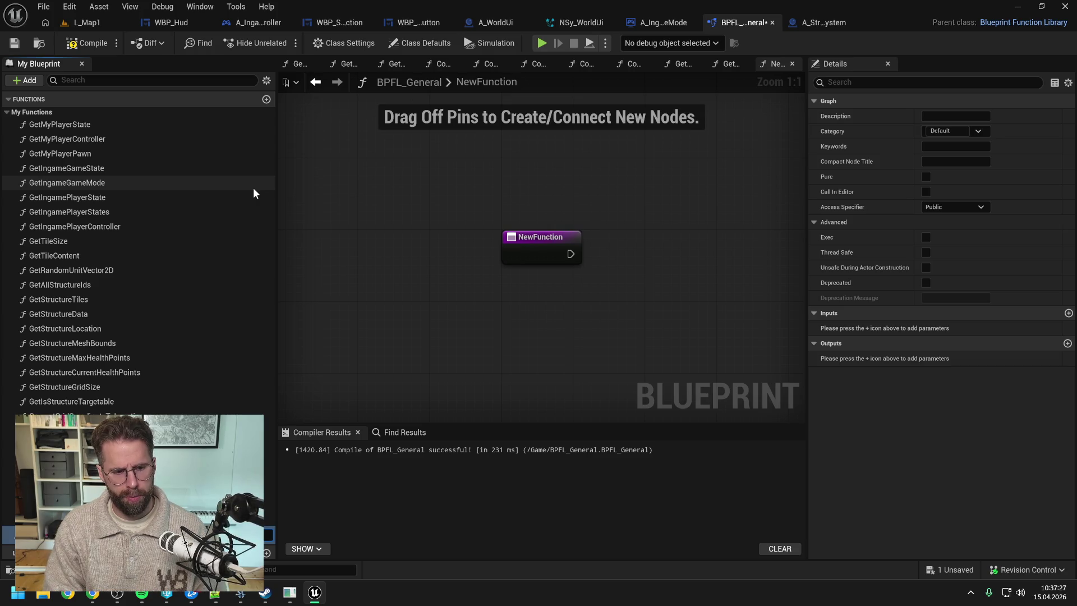
pyautogui.press('Return')
pyautogui.hotkey('ctrl', 's')
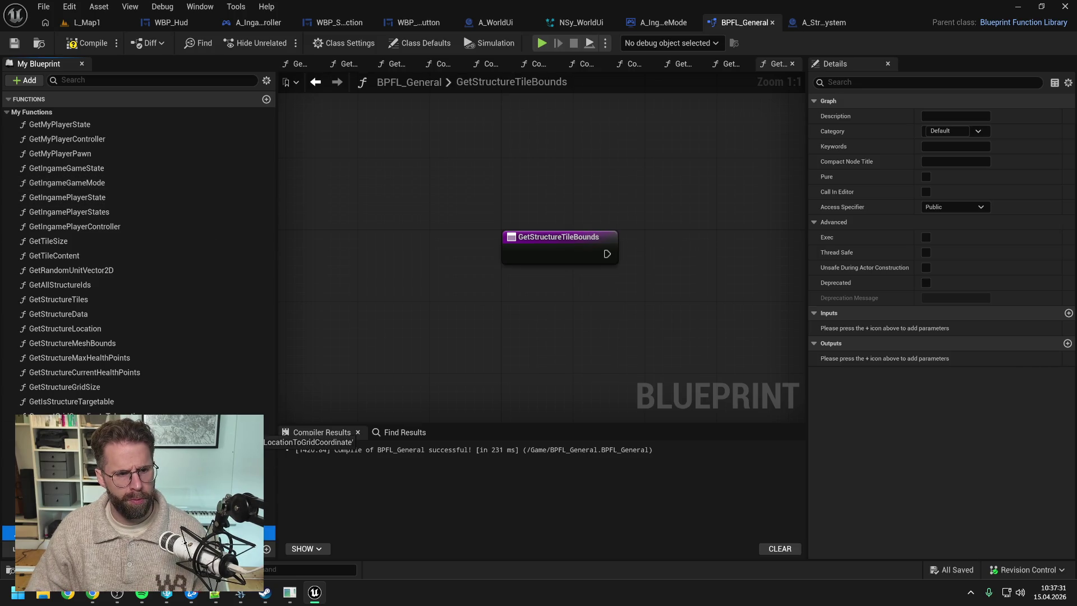
pyautogui.moveTo(146, 533)
pyautogui.mouseDown()
pyautogui.moveTo(69, 349)
pyautogui.moveTo(147, 346)
pyautogui.moveTo(104, 358)
pyautogui.mouseUp()
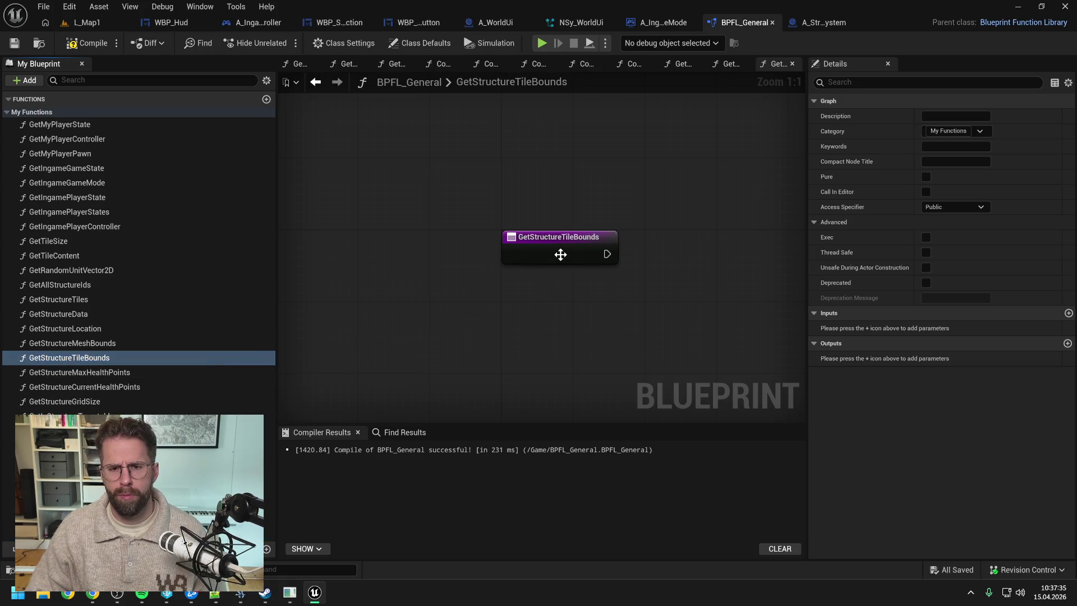
pyautogui.rightClick(777, 63)
pyautogui.click(803, 136)
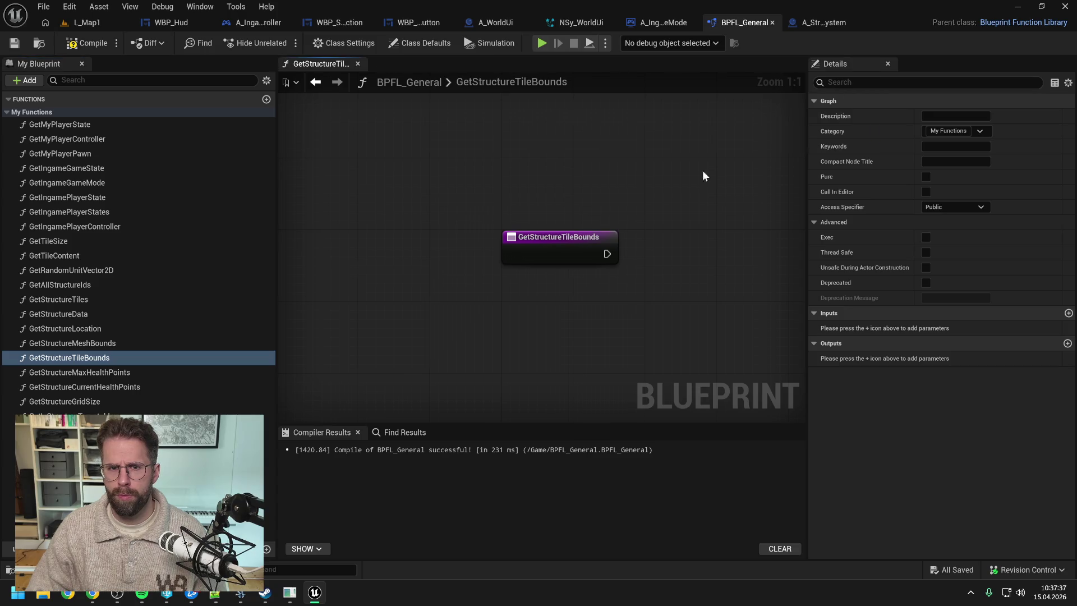
# - Give GetStructureTileBounds an Integer input named StructureId and save
pyautogui.click(1069, 313)
pyautogui.click(958, 331)
pyautogui.click(934, 382)
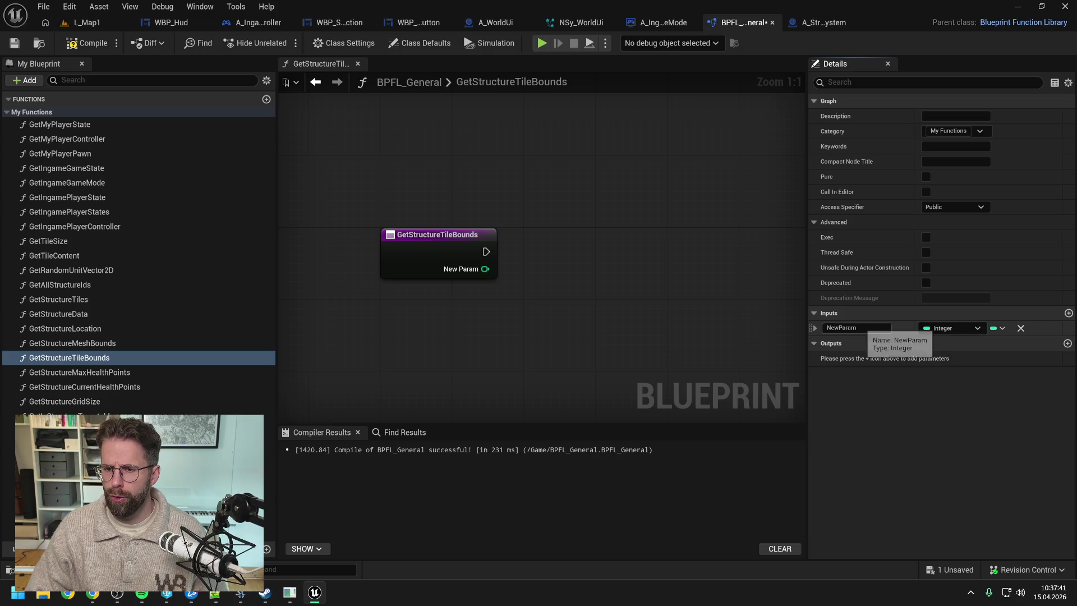
pyautogui.write('S')
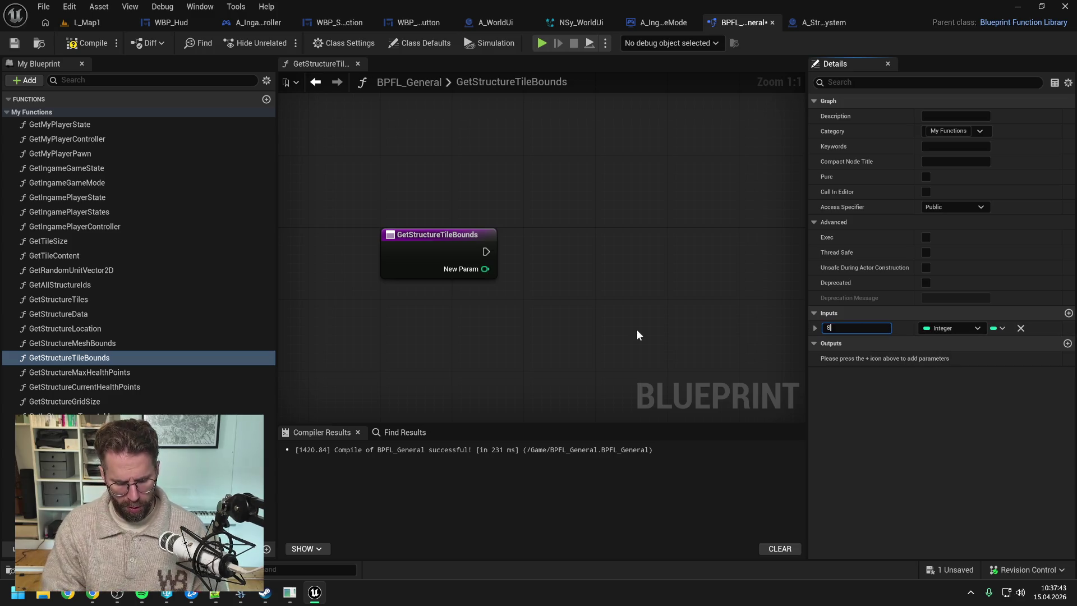
pyautogui.write('tructur')
pyautogui.write('eId')
pyautogui.press('Return')
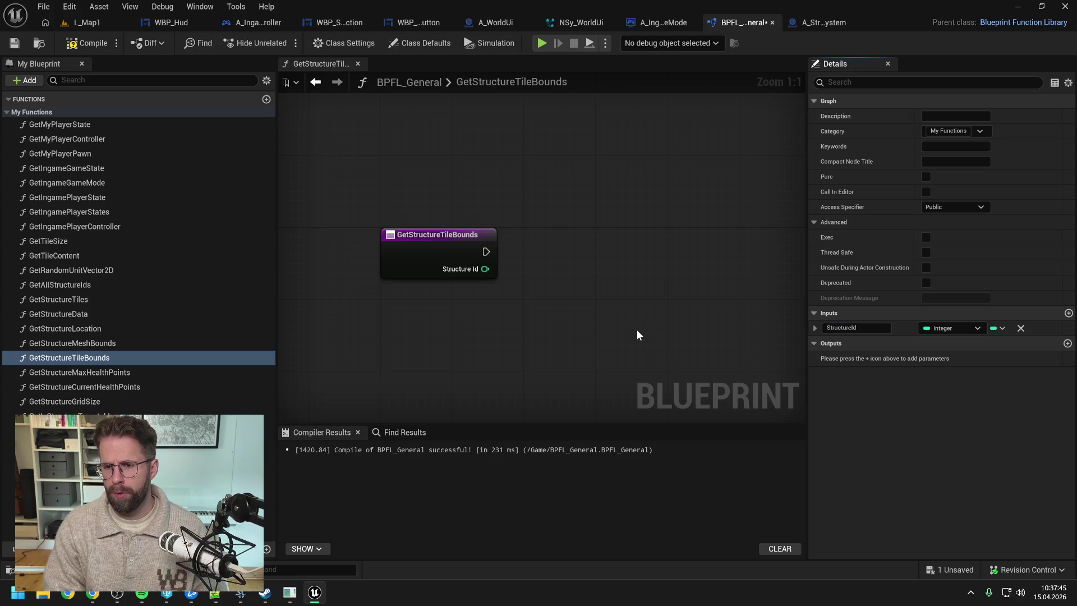
pyautogui.hotkey('ctrl', 's')
# - Add a Return Node aligned with the entry node and a Vector output named Location
pyautogui.rightClick(667, 286)
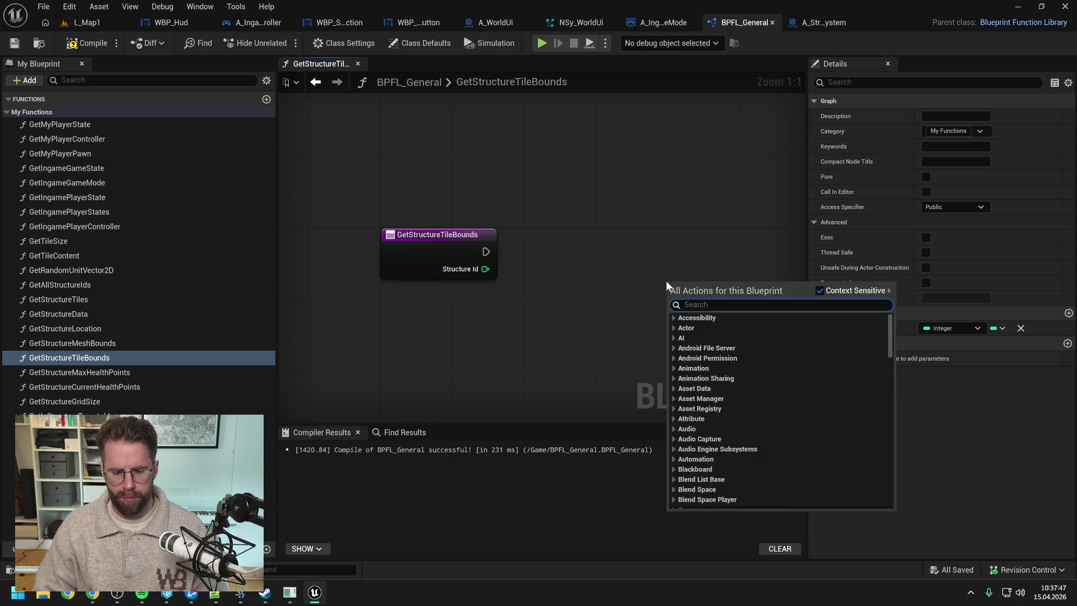
pyautogui.write('return')
pyautogui.press('Return')
pyautogui.moveTo(693, 308); pyautogui.dragTo(703, 267)
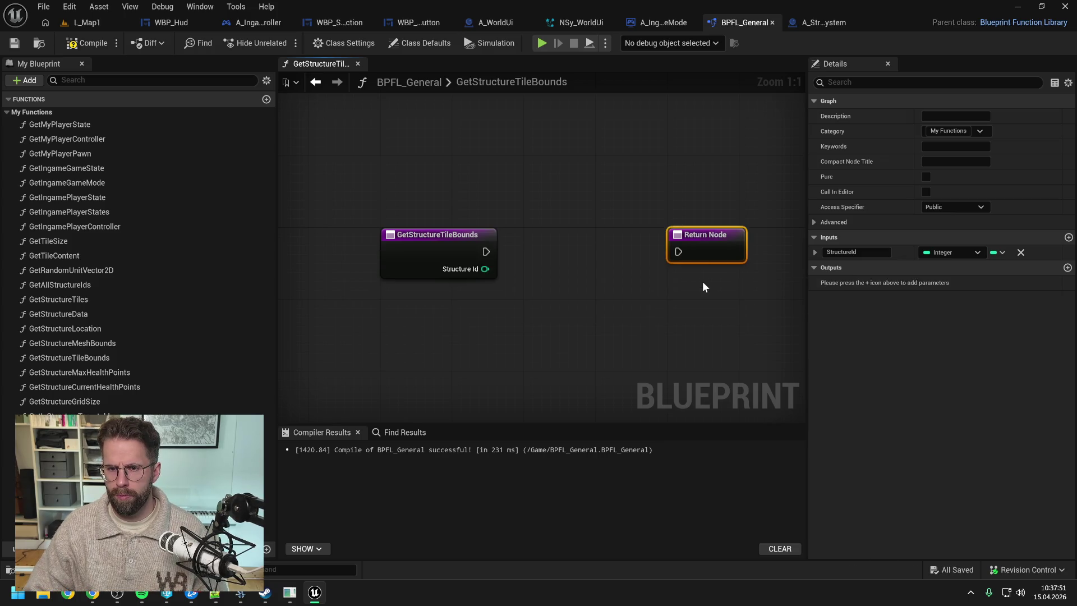
pyautogui.click(1067, 268)
pyautogui.click(943, 282)
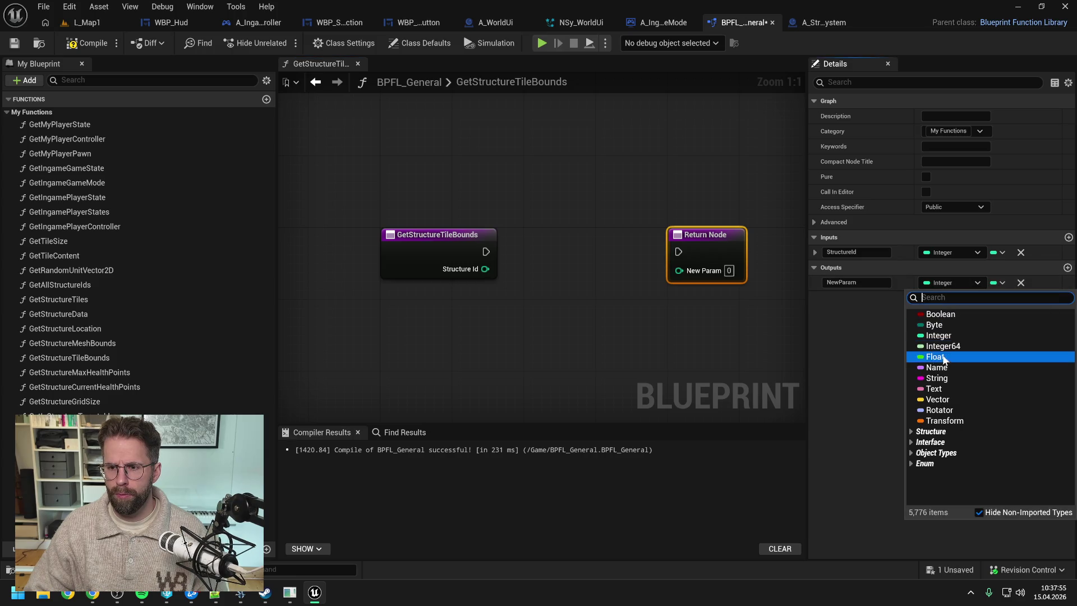
pyautogui.click(937, 399)
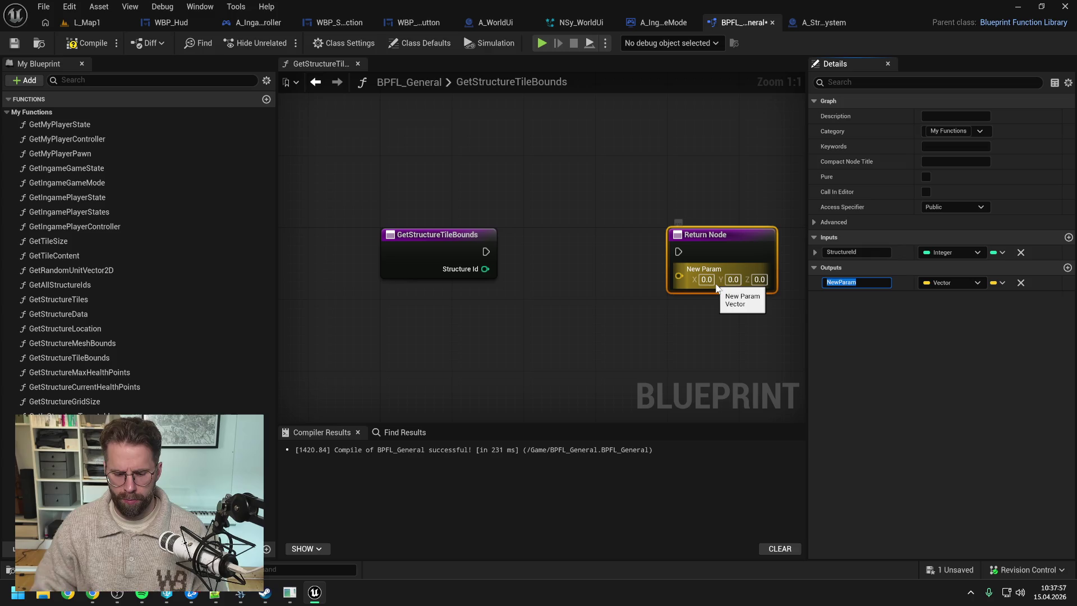
pyautogui.write('Location')
pyautogui.press('Return')
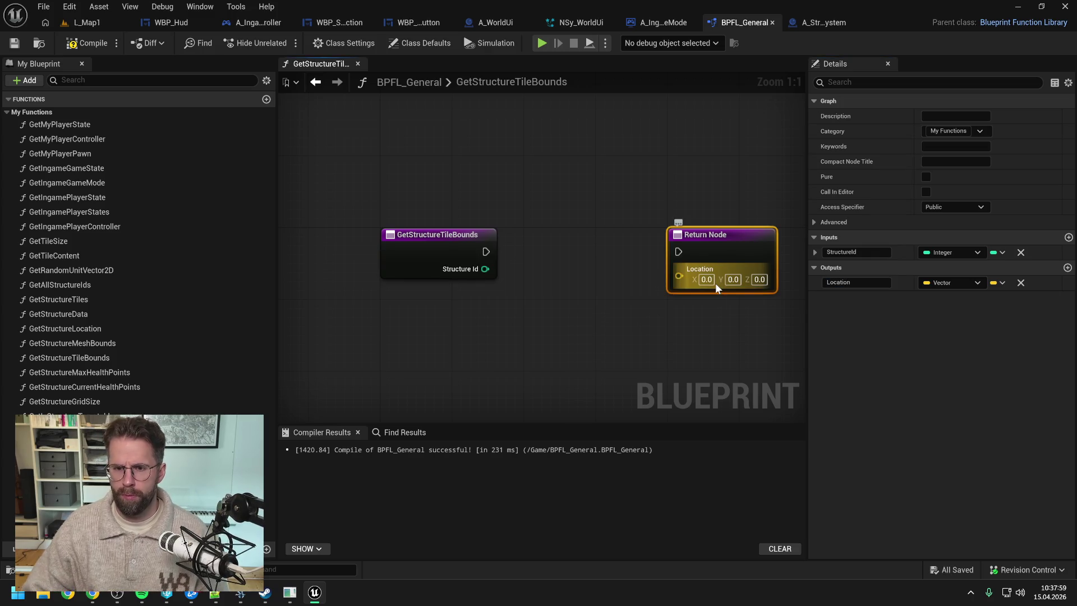
# - Add Float outputs XExtent and YExtent and save the function library
pyautogui.click(1067, 268)
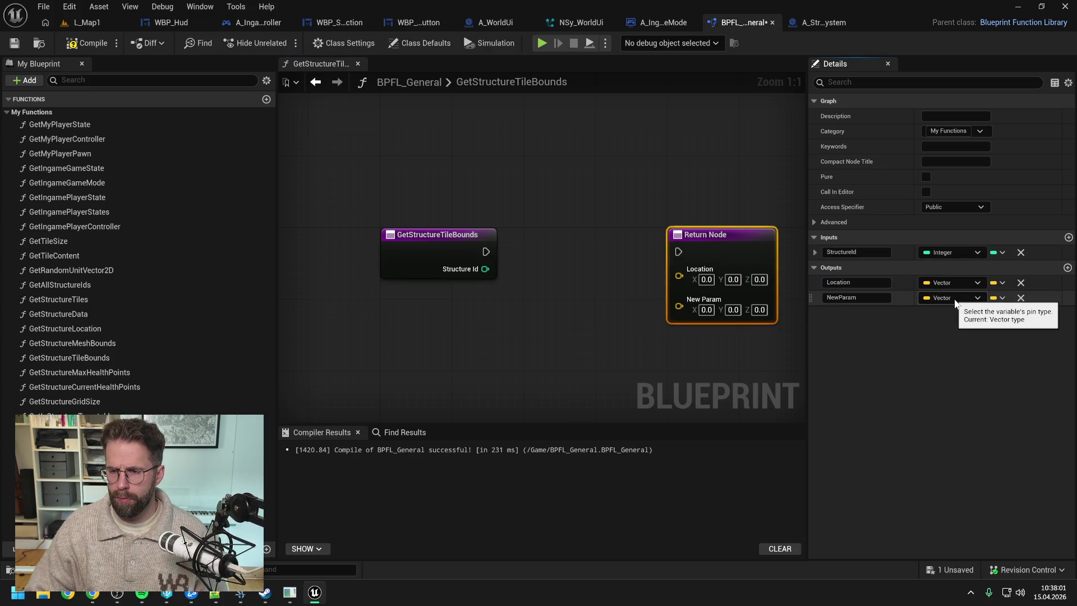
pyautogui.click(954, 299)
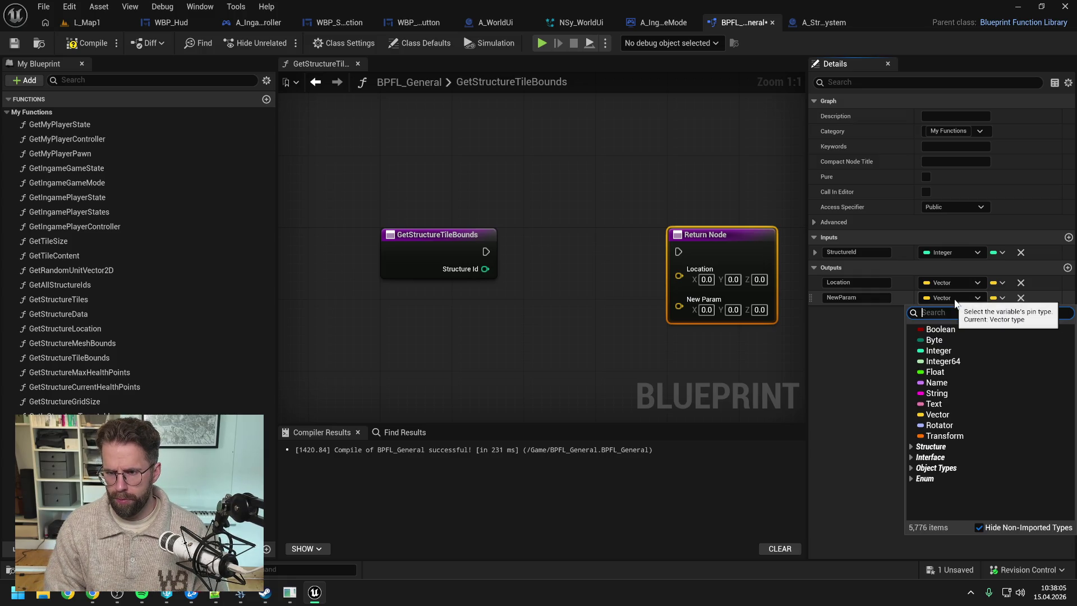
pyautogui.click(935, 372)
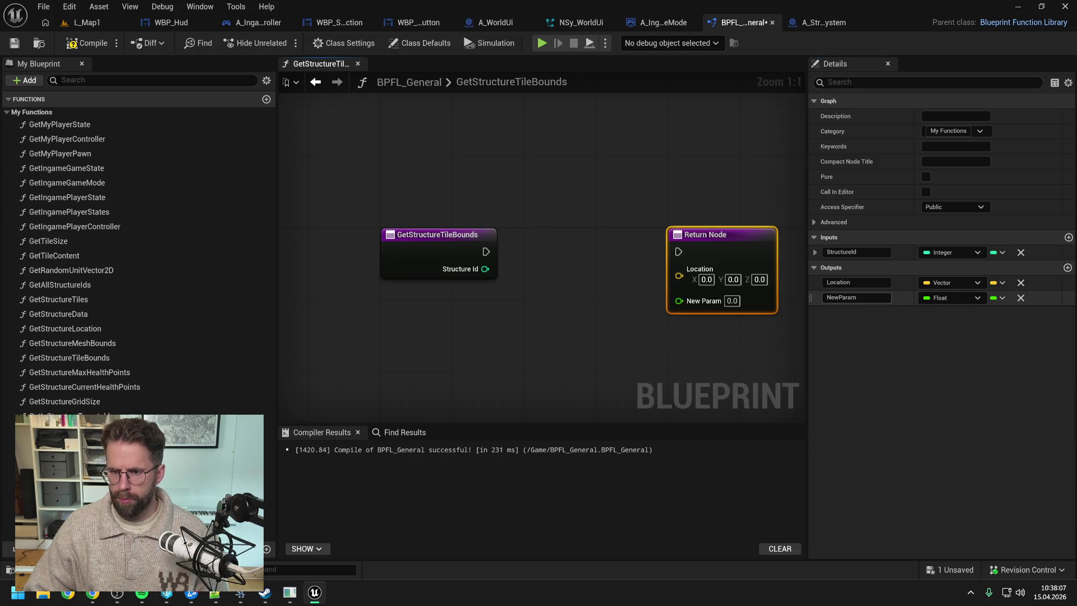
pyautogui.write('XExtent')
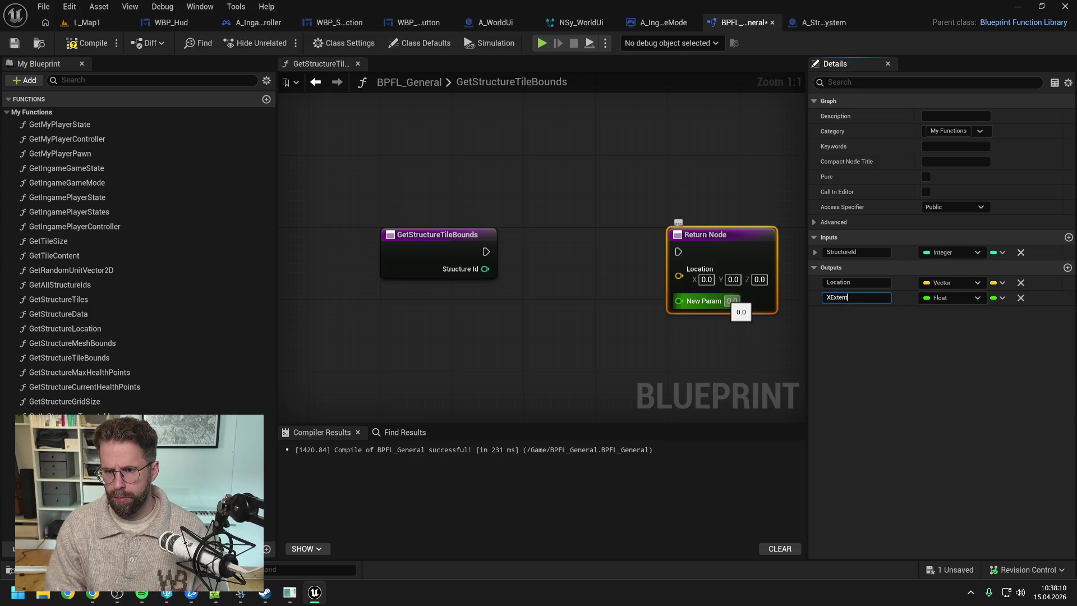
pyautogui.press('Return')
pyautogui.hotkey('ctrl', 's')
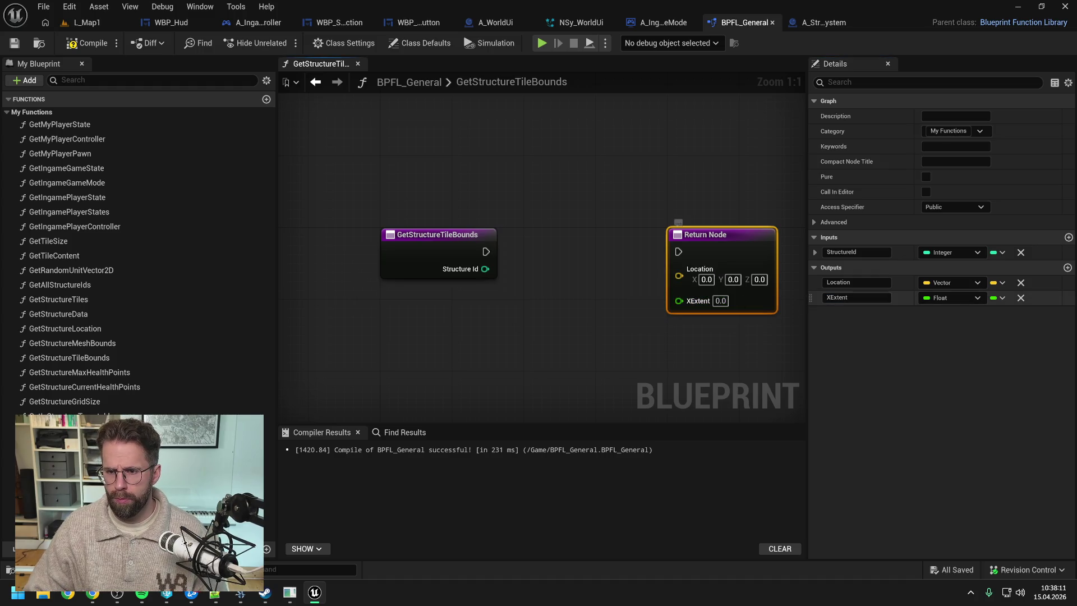
pyautogui.click(1067, 268)
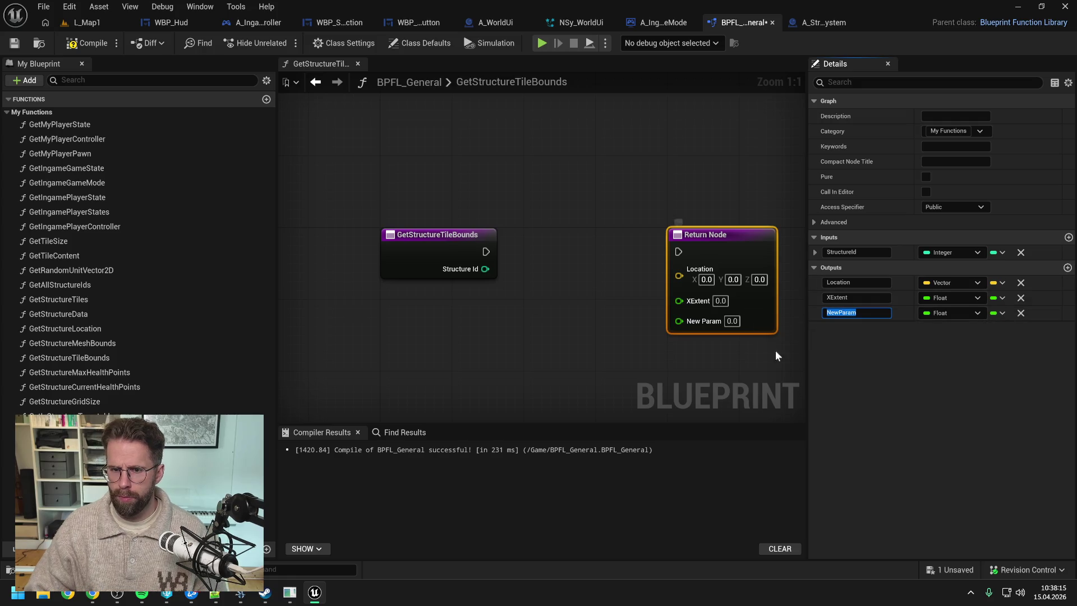
pyautogui.write('YExtent')
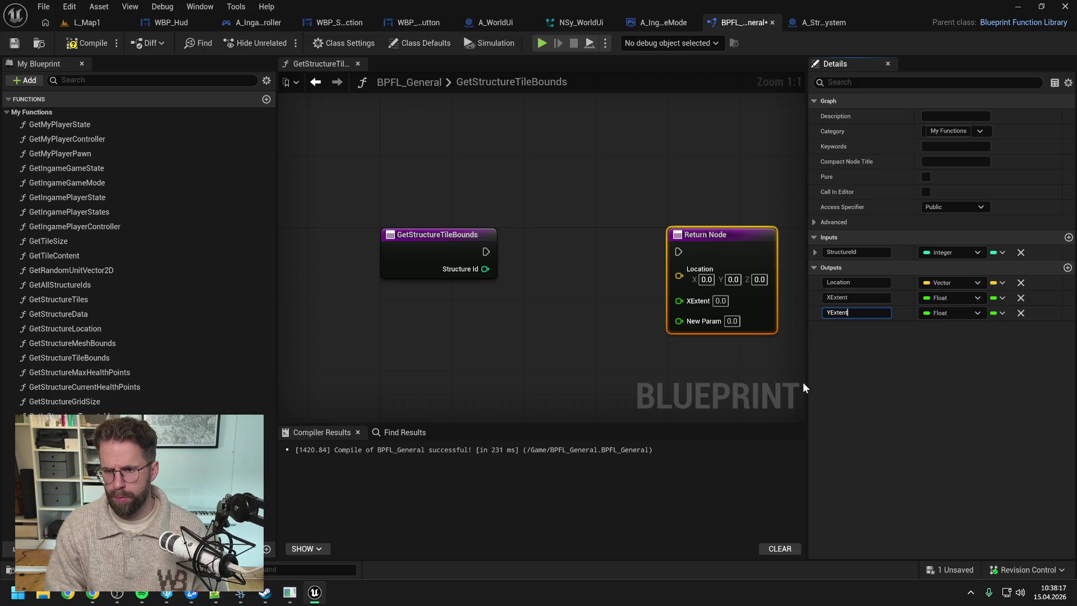
pyautogui.press('Return')
pyautogui.hotkey('ctrl', 's')
# - Search 'get bounds' and place a Get Component Bounds node below the entry node
pyautogui.rightClick(550, 306)
pyautogui.write('get bounds')
pyautogui.click(604, 369)
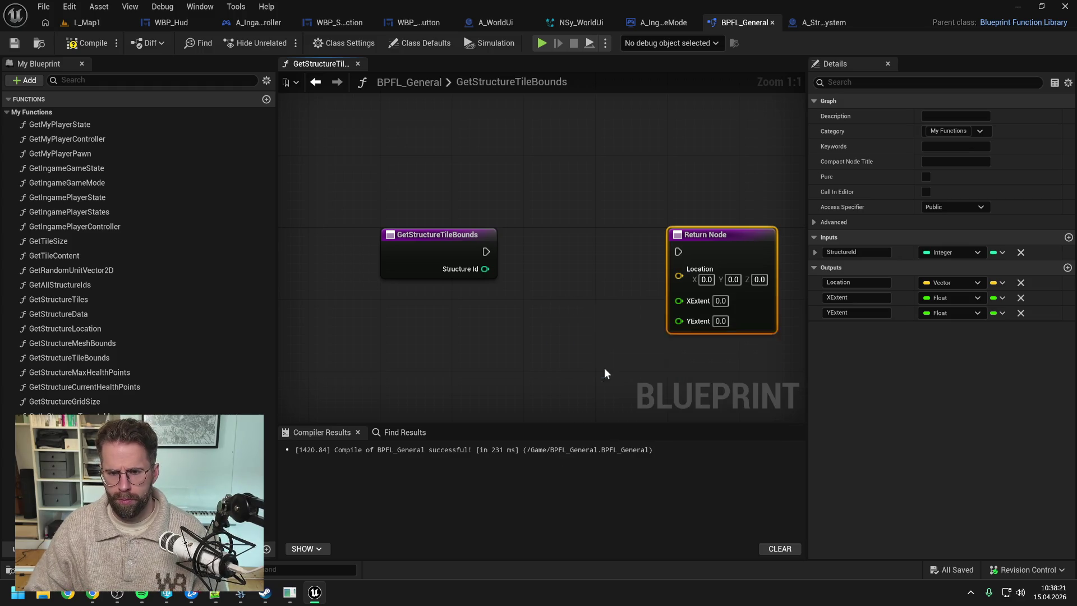
pyautogui.moveTo(619, 347); pyautogui.dragTo(562, 345)
# - Split the Box Extent pin and rename the Return Node outputs to BoxExtentX and BoxExtentY
pyautogui.rightClick(583, 332)
pyautogui.click(616, 392)
pyautogui.click(629, 362)
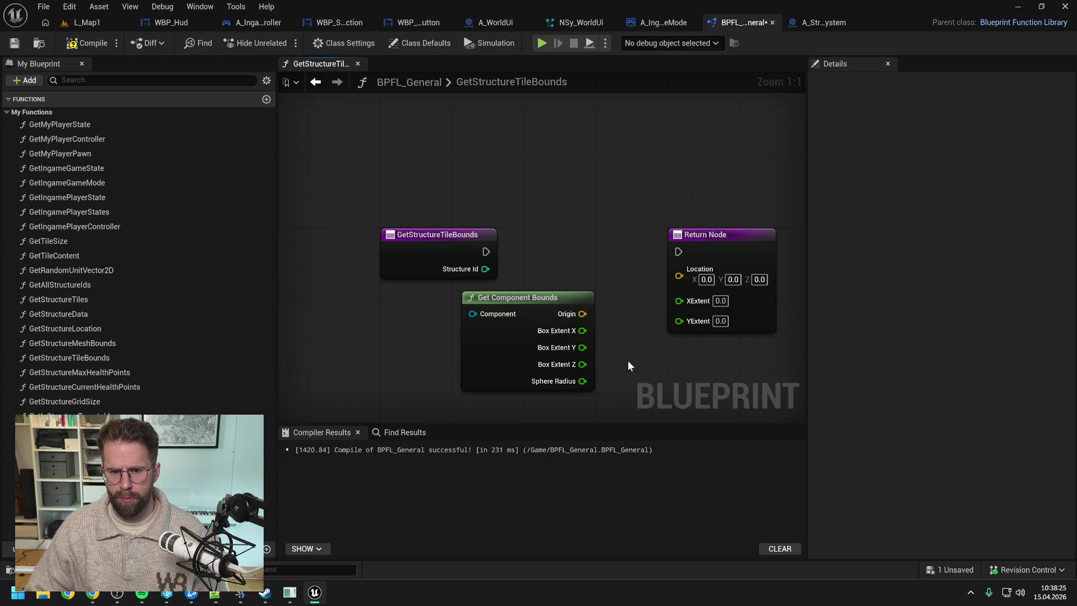
pyautogui.click(742, 251)
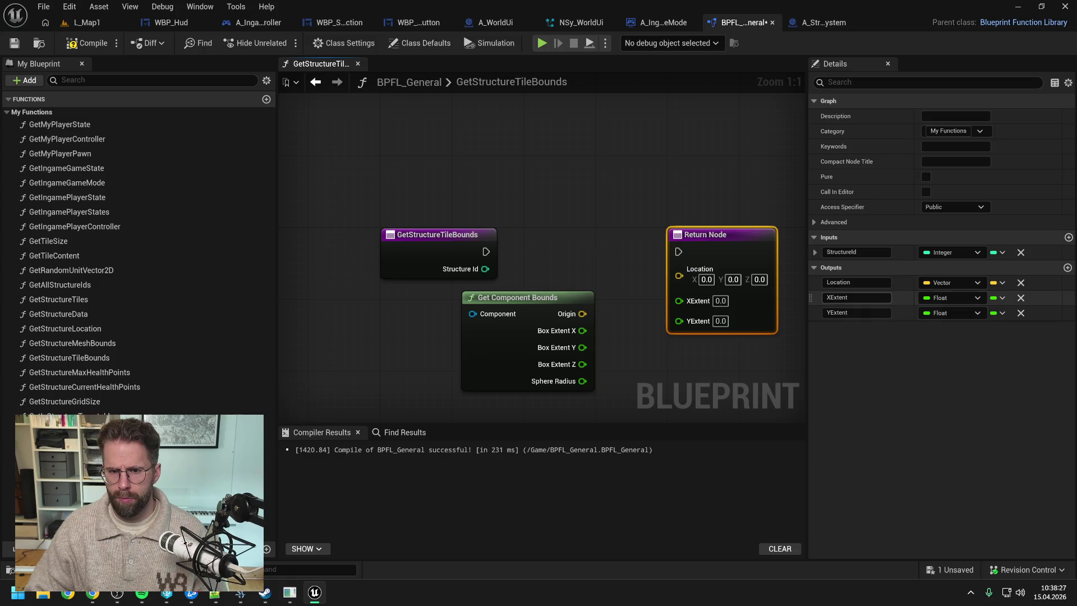
pyautogui.click(841, 297)
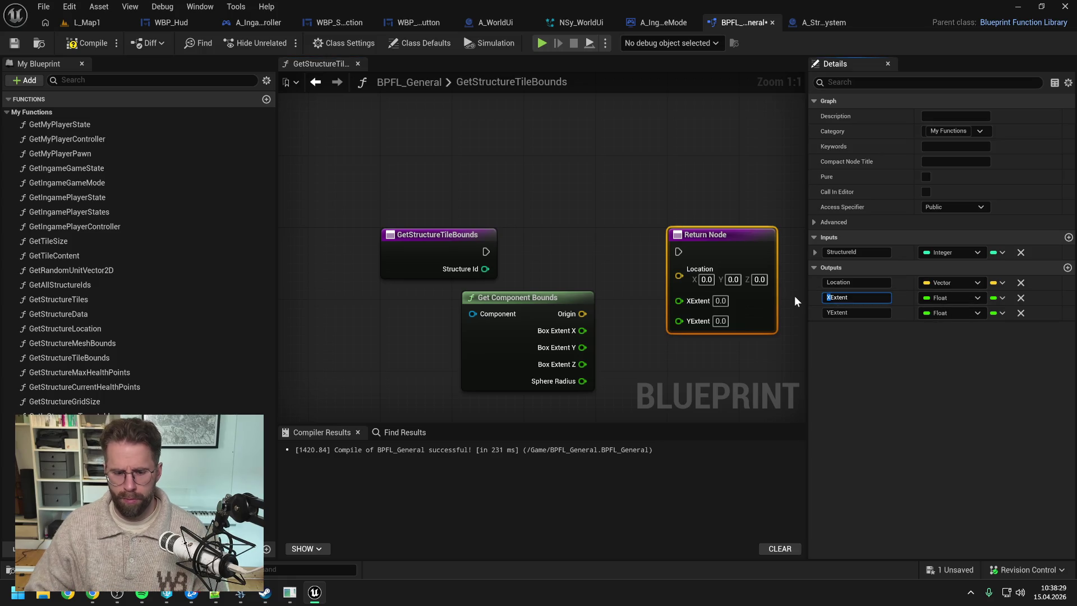
pyautogui.write('Box')
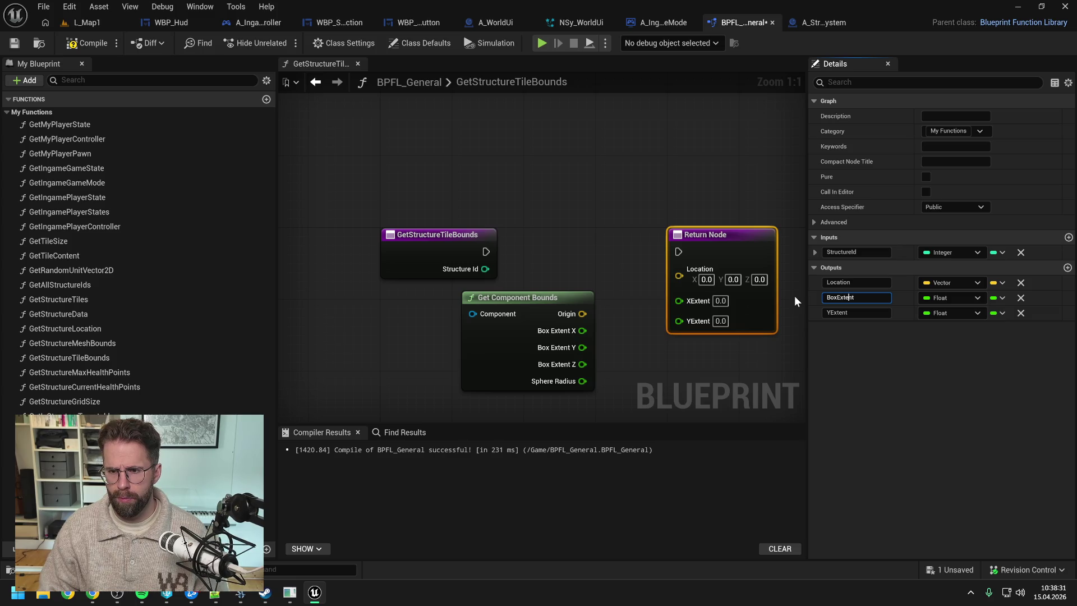
pyautogui.write('X')
pyautogui.press('Return')
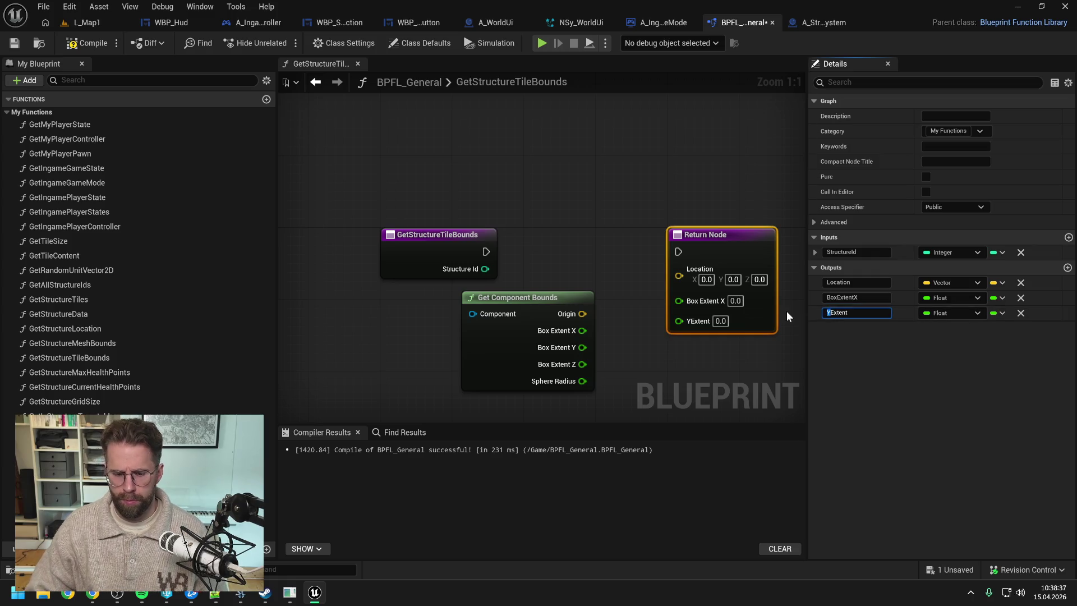
pyautogui.press('BackSpace')
pyautogui.write('Box')
pyautogui.write('Y')
pyautogui.press('Return')
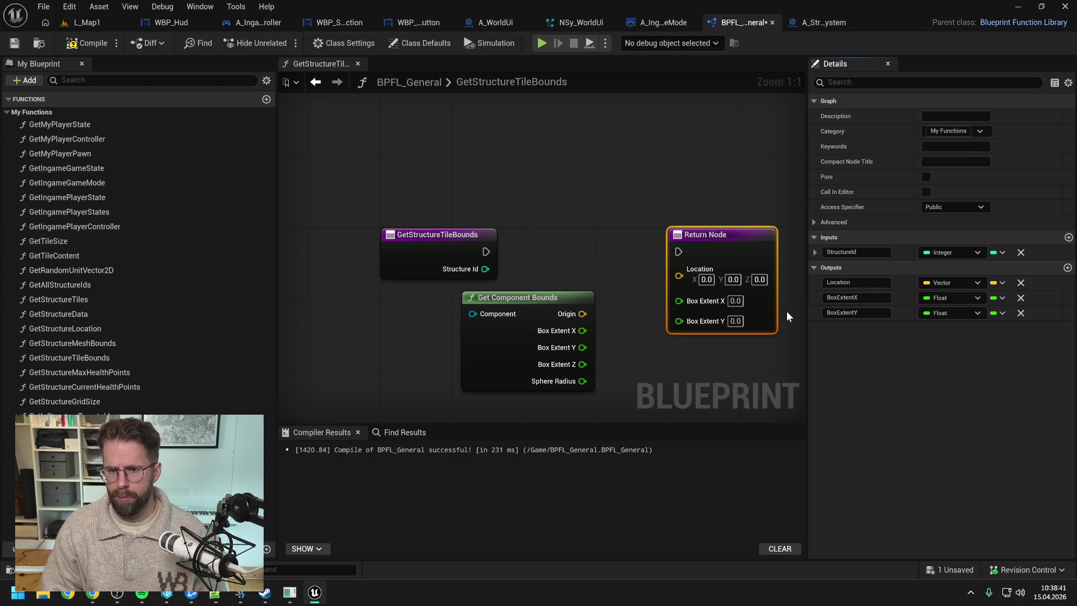
# - Delete the Get Component Bounds node and compile the blueprint
pyautogui.click(617, 270)
pyautogui.click(527, 297)
pyautogui.press('Delete')
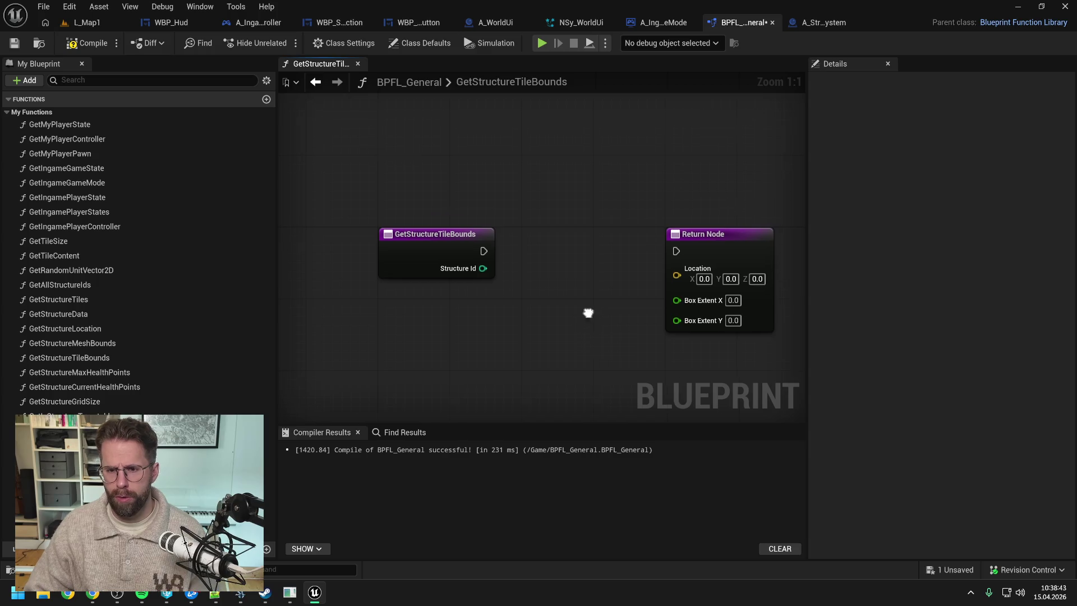
pyautogui.moveTo(587, 312); pyautogui.dragTo(524, 300)
pyautogui.click(87, 43)
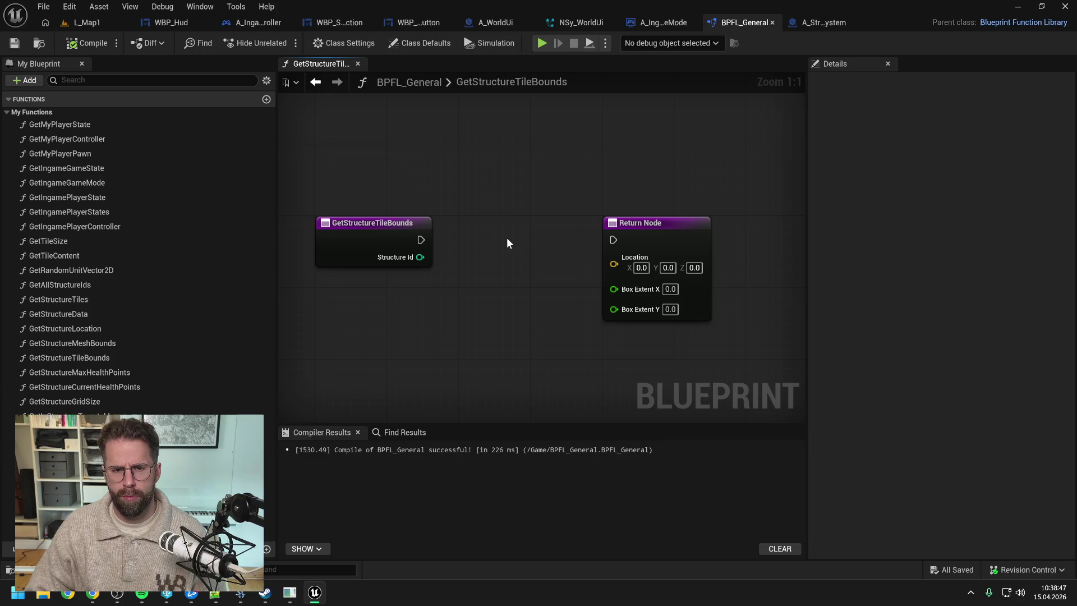
# - Wire the entry execution to the Return Node, compile, and remove a mistakenly added Get Ingame Game State node
pyautogui.moveTo(425, 239)
pyautogui.mouseDown()
pyautogui.moveTo(590, 244)
pyautogui.moveTo(724, 226)
pyautogui.mouseUp()
pyautogui.click(87, 43)
pyautogui.rightClick(576, 215)
pyautogui.write('get ing')
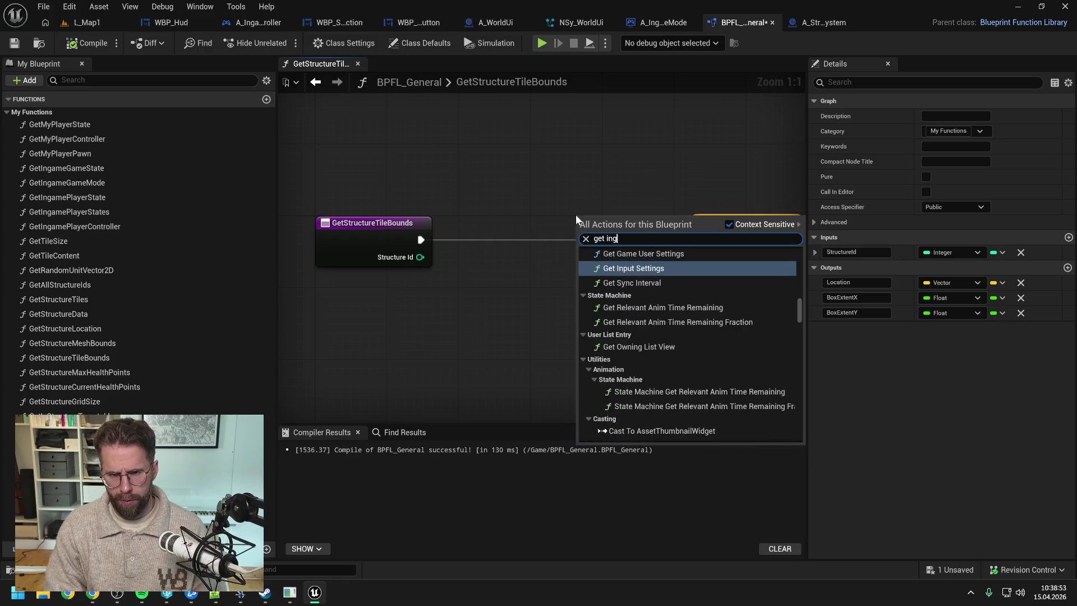
pyautogui.write('ame')
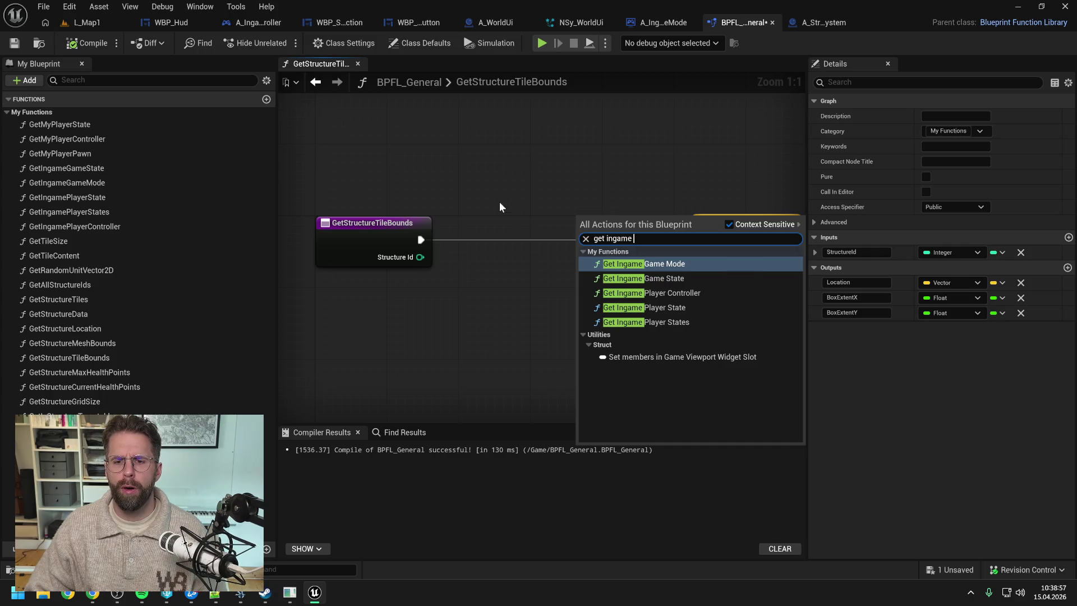
pyautogui.click(635, 279)
pyautogui.moveTo(623, 218)
pyautogui.mouseDown()
pyautogui.moveTo(587, 195)
pyautogui.moveTo(504, 171)
pyautogui.mouseUp()
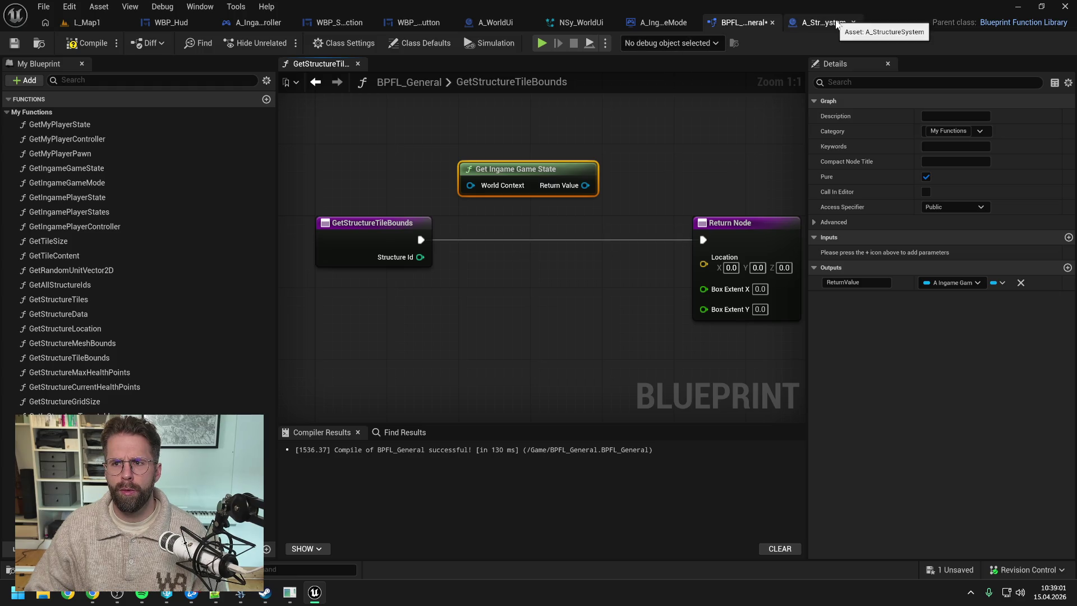
pyautogui.scroll(-2, 644, 189)
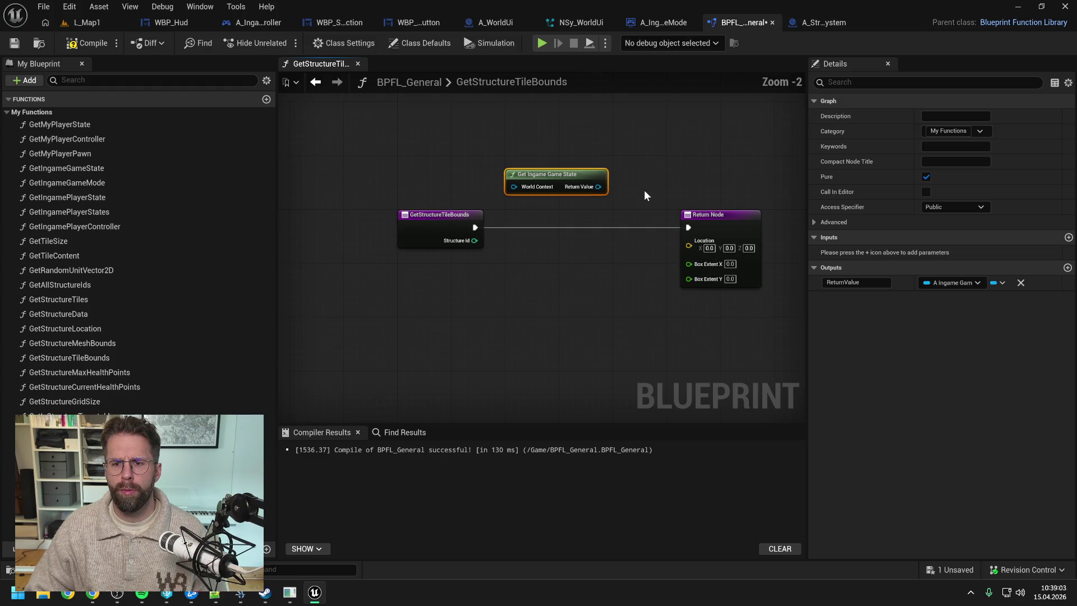
pyautogui.click(644, 190)
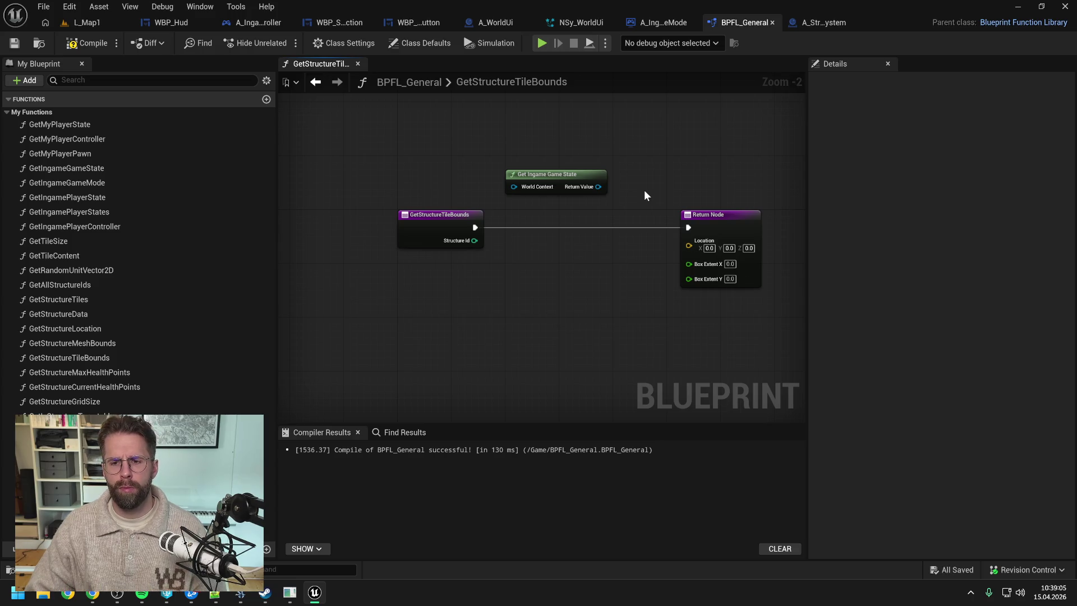
pyautogui.moveTo(644, 189); pyautogui.dragTo(587, 169)
pyautogui.press('Delete')
pyautogui.click(99, 48)
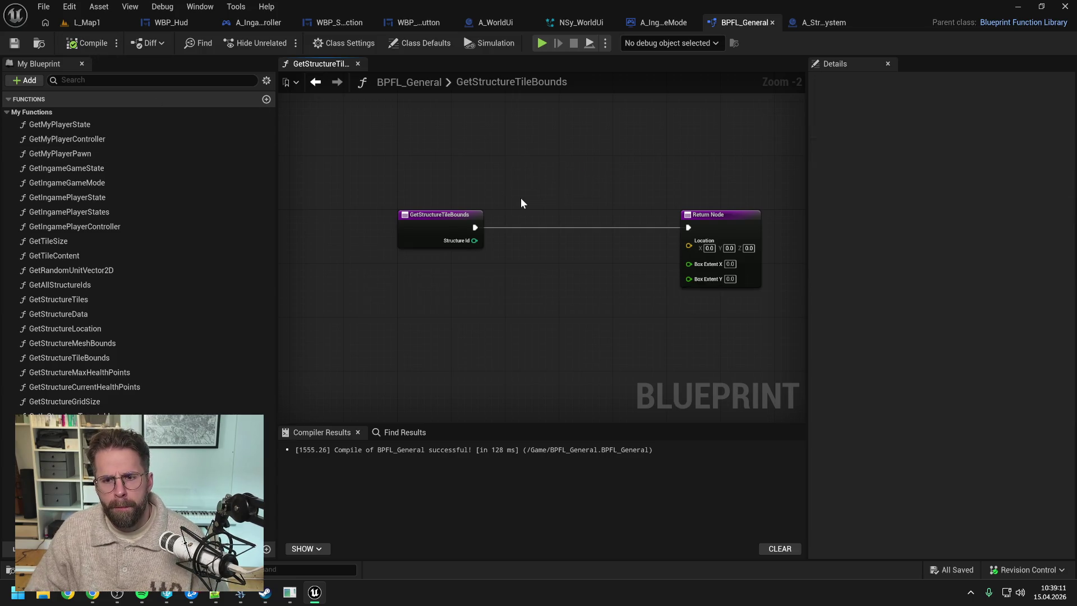
# - Add a Get Ingame Game Mode node fed by a World Context getter and save the library
pyautogui.rightClick(521, 198)
pyautogui.write('get ingame')
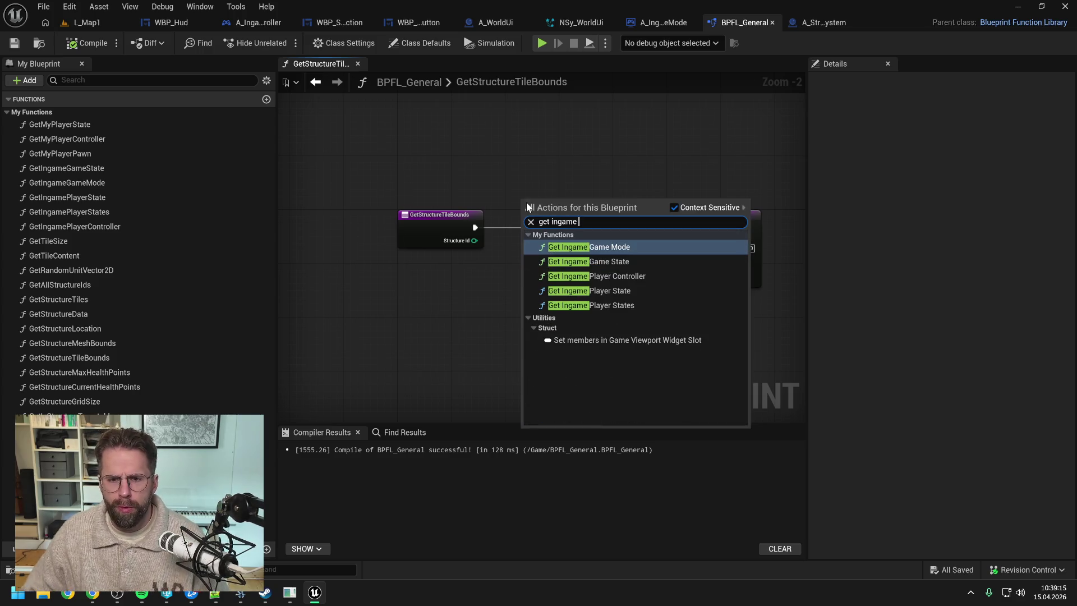
pyautogui.click(568, 247)
pyautogui.moveTo(552, 193); pyautogui.dragTo(476, 191)
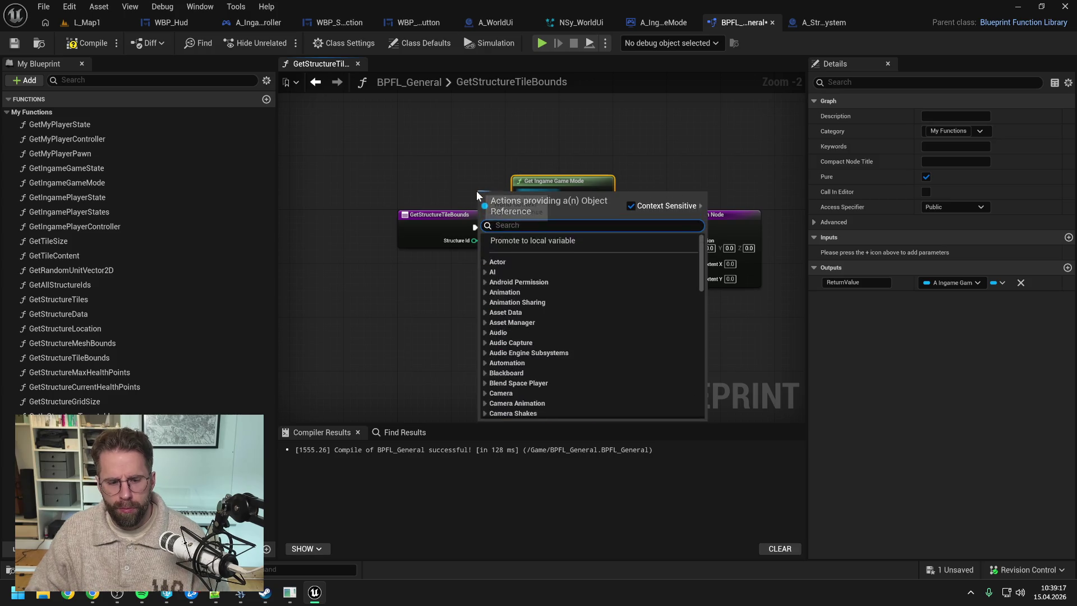
pyautogui.write('get world context')
pyautogui.press('Return')
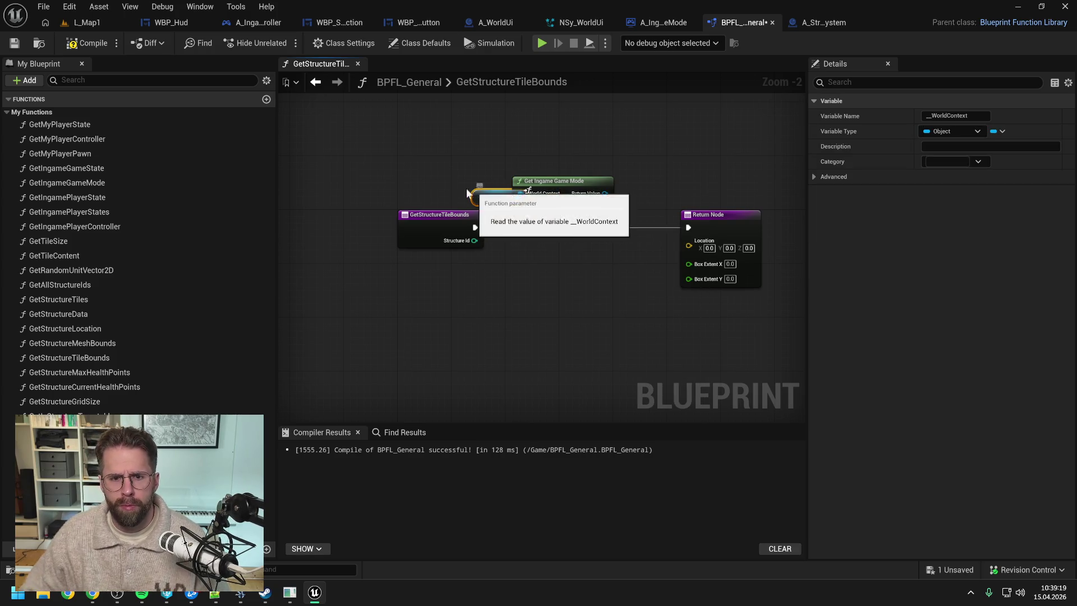
pyautogui.moveTo(443, 189); pyautogui.dragTo(423, 189)
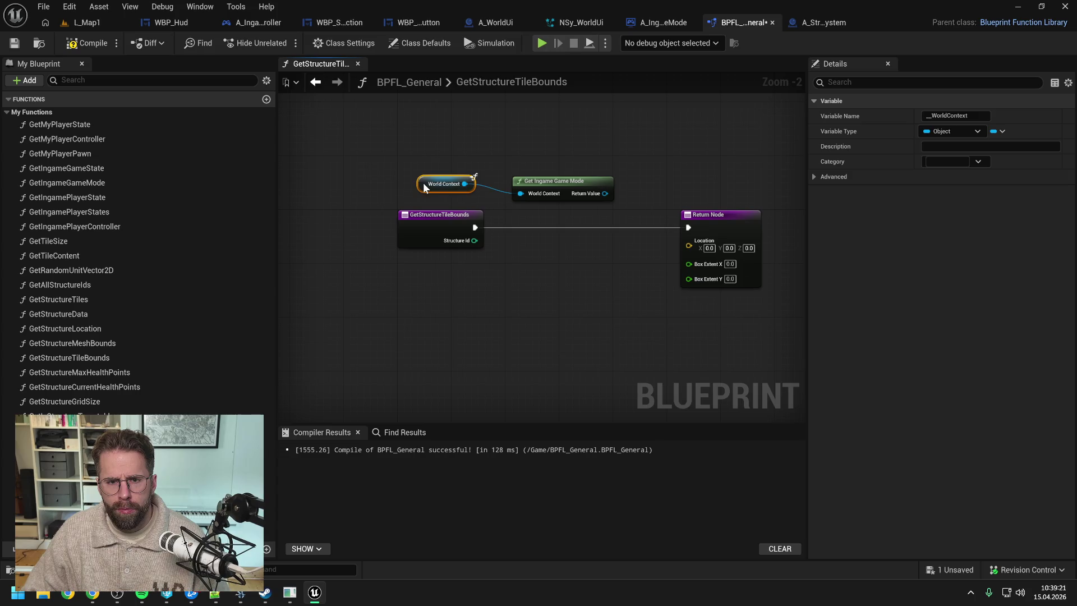
pyautogui.click(639, 168)
pyautogui.hotkey('ctrl', 's')
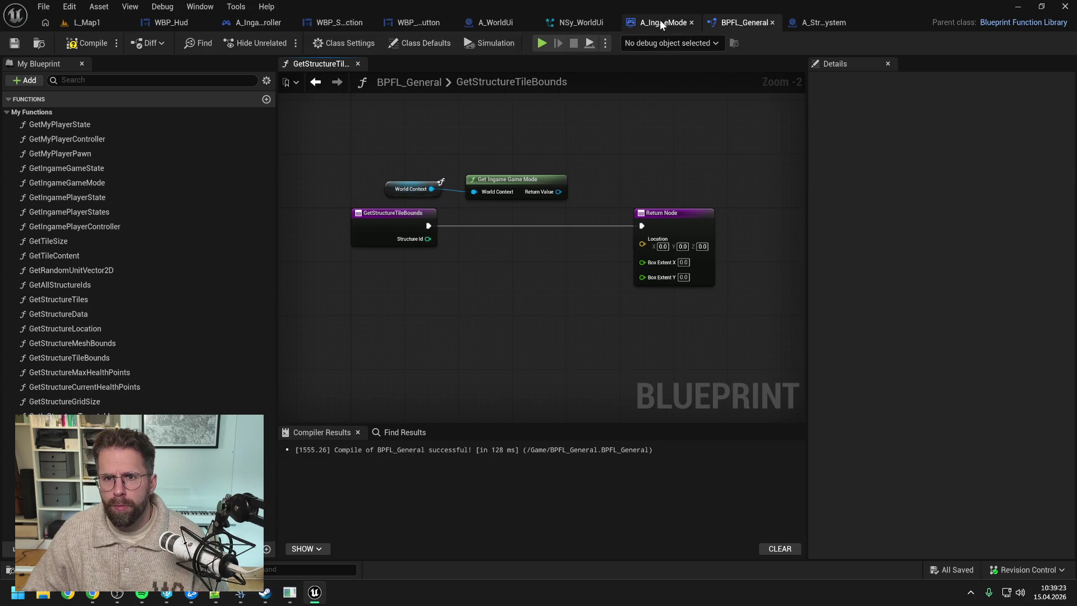
pyautogui.click(660, 22)
# - Create a GetStructureTileBounds function in A_IngameGameMode, filed under Ingame Game Mode
pyautogui.scroll(3, 135, 349)
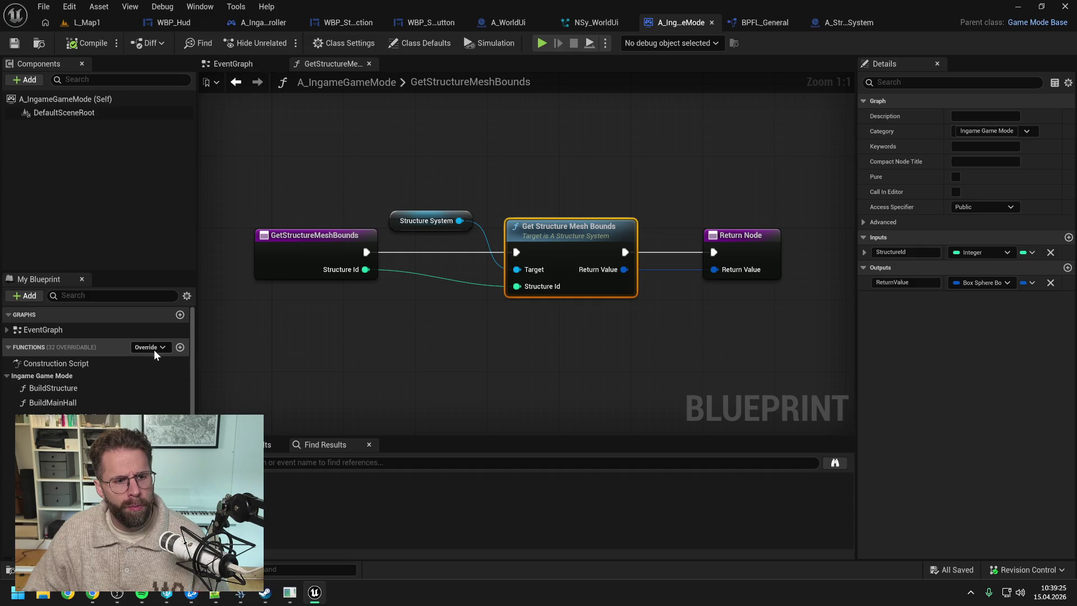
pyautogui.click(180, 348)
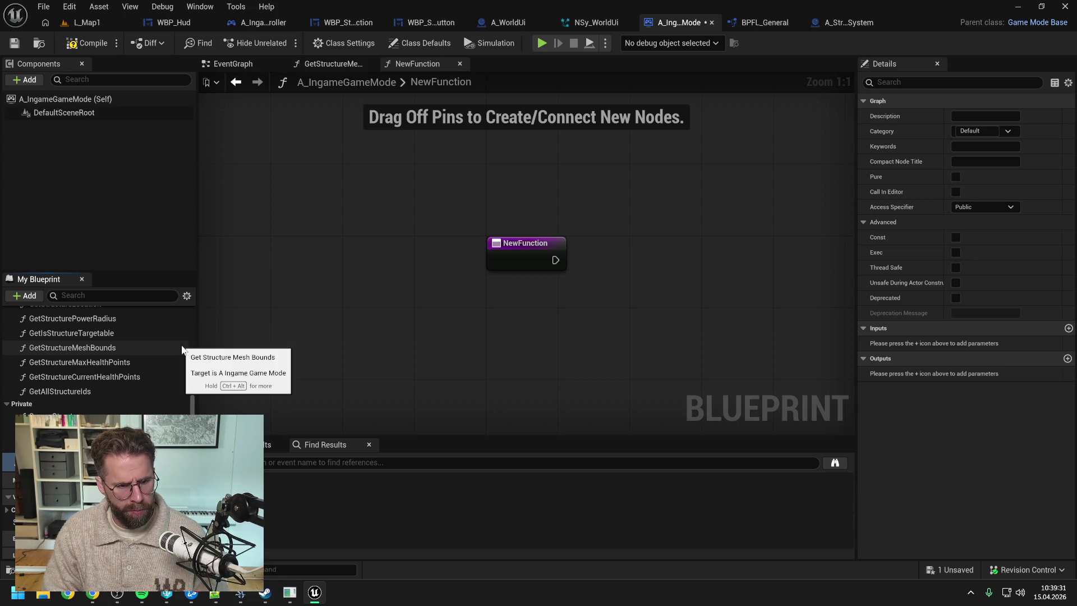
pyautogui.press('Return')
pyautogui.hotkey('ctrl', 's')
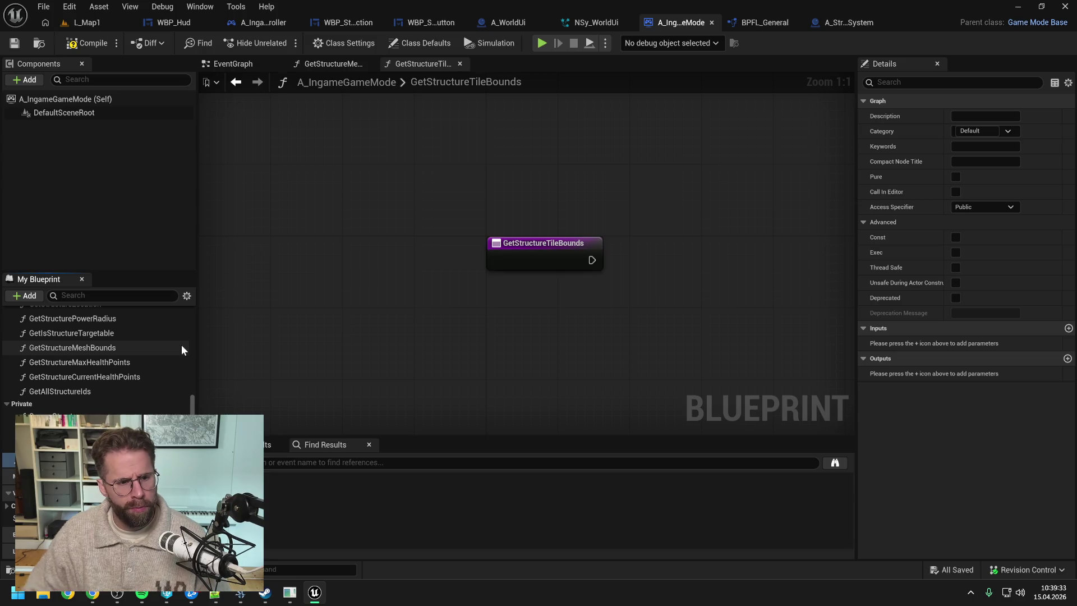
pyautogui.moveTo(56, 460)
pyautogui.mouseDown()
pyautogui.moveTo(87, 427)
pyautogui.moveTo(83, 362)
pyautogui.mouseUp()
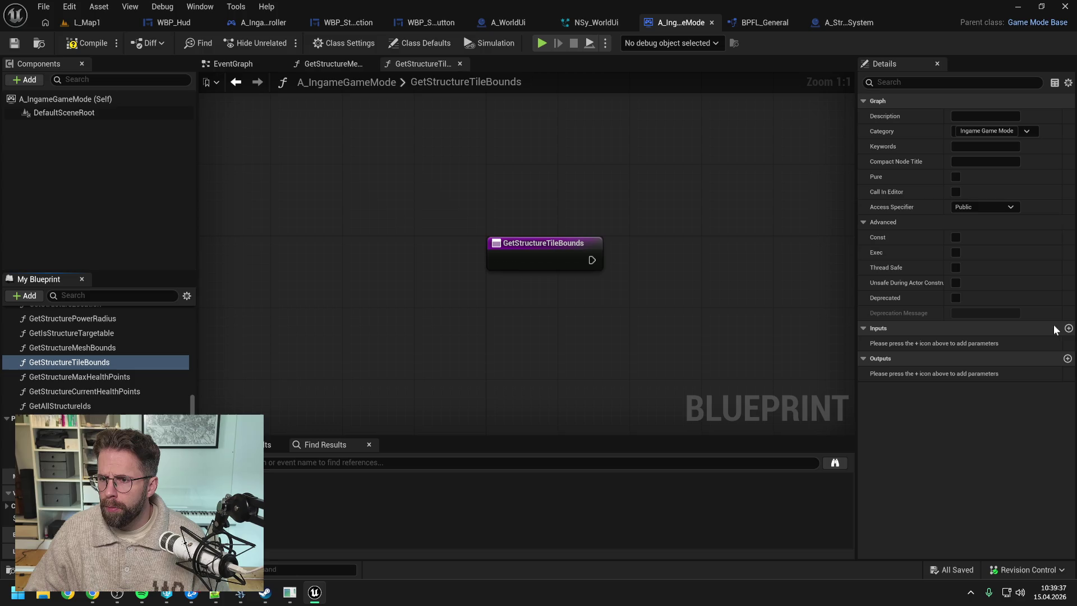
# - Add an Integer input named StructureId to the function
pyautogui.click(1069, 328)
pyautogui.click(981, 343)
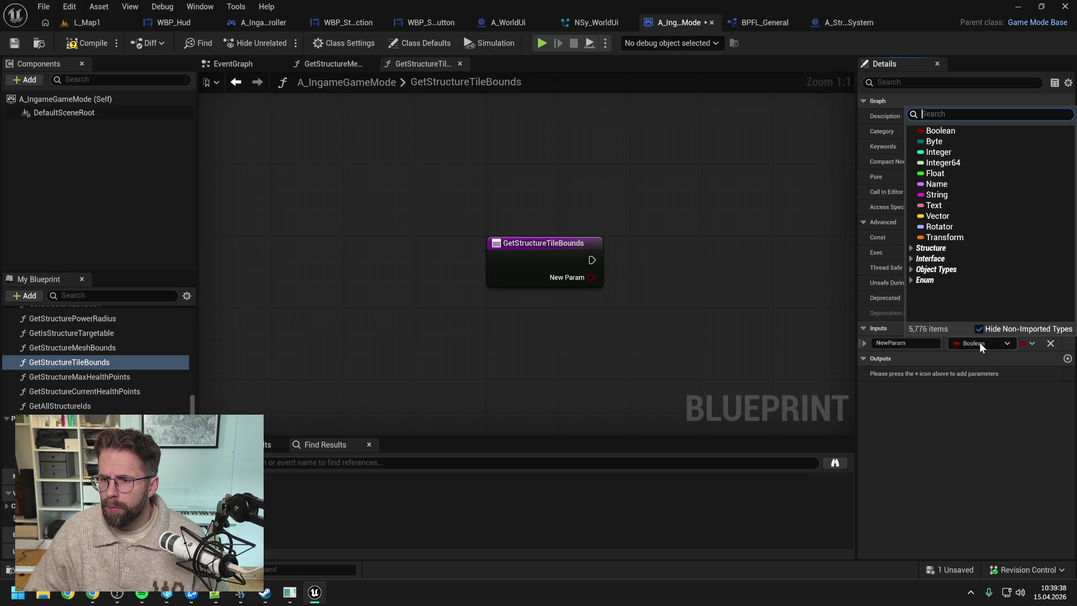
pyautogui.click(947, 156)
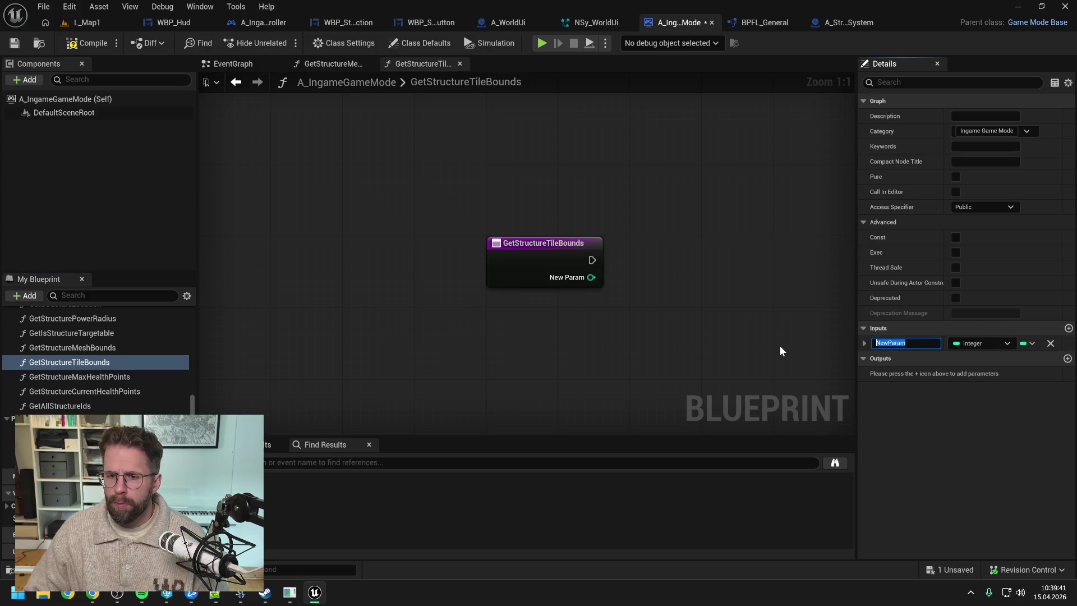
pyautogui.write('StructureId')
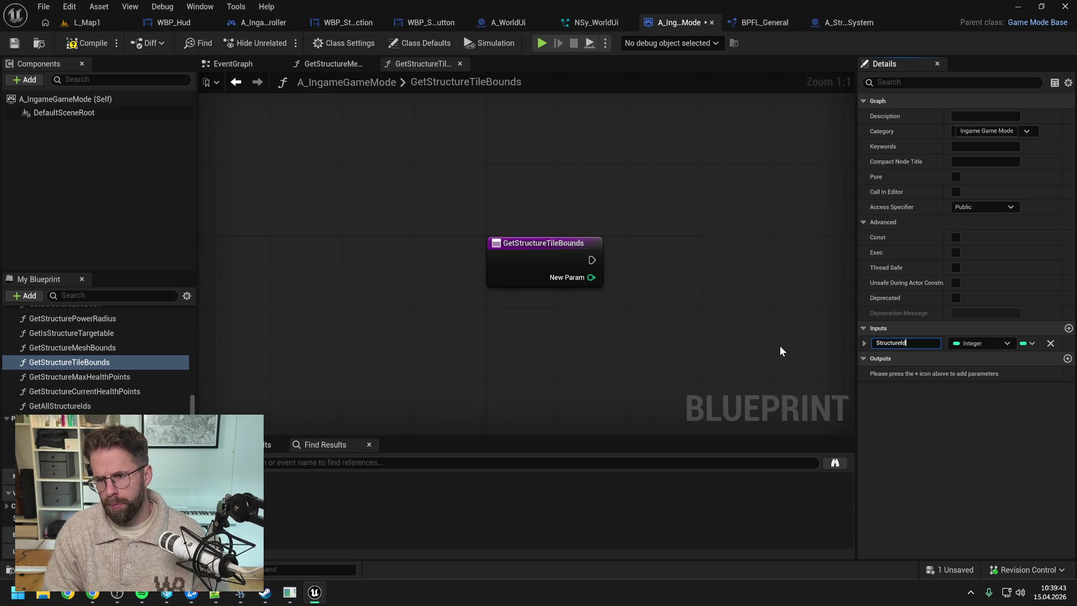
pyautogui.hotkey('ctrl', 's')
# - Add a Return Node to the function graph, replacing a wrongly added node, and save
pyautogui.rightClick(756, 270)
pyautogui.write('retu')
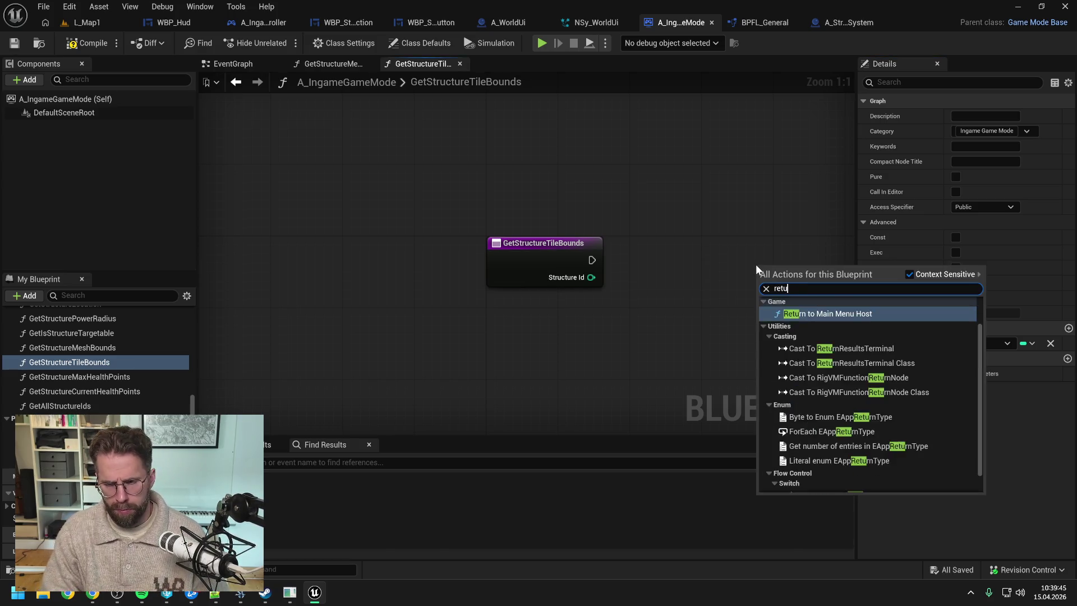
pyautogui.press('Return')
pyautogui.press('Delete')
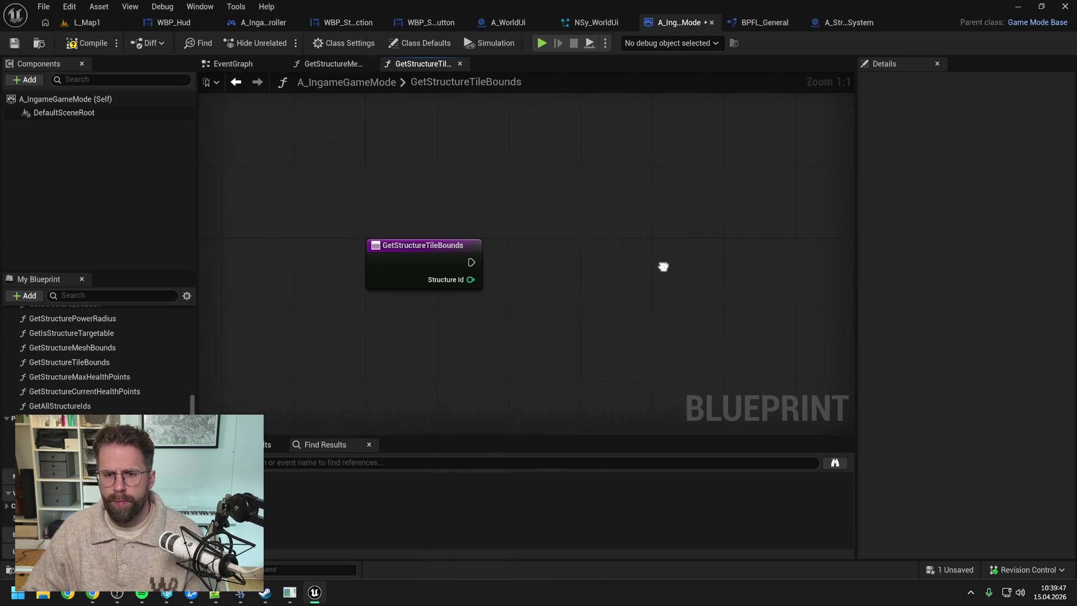
pyautogui.rightClick(662, 265)
pyautogui.write('return')
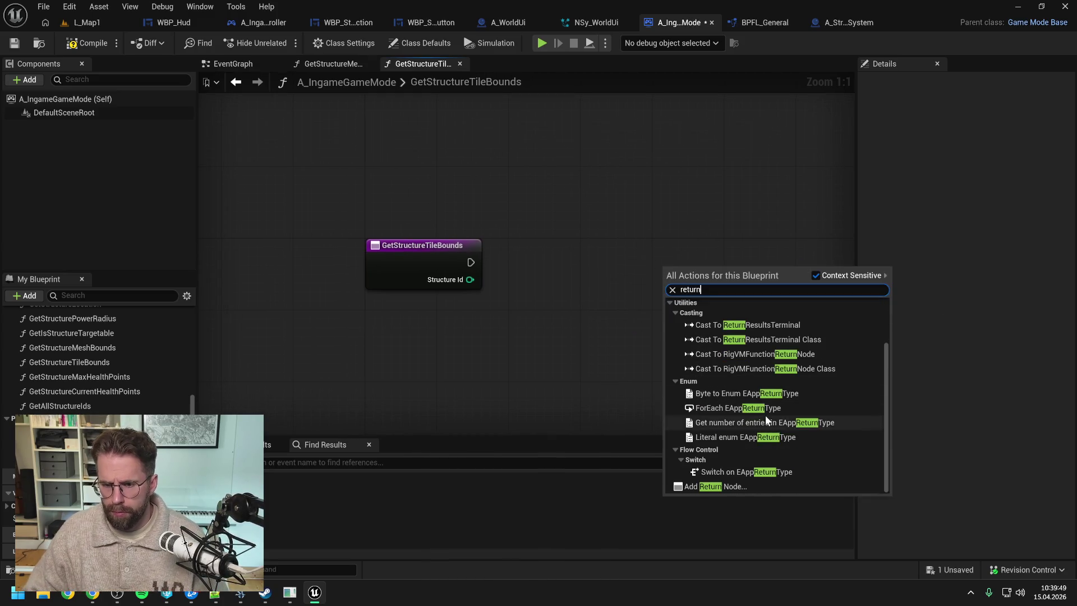
pyautogui.click(726, 484)
pyautogui.hotkey('ctrl', 's')
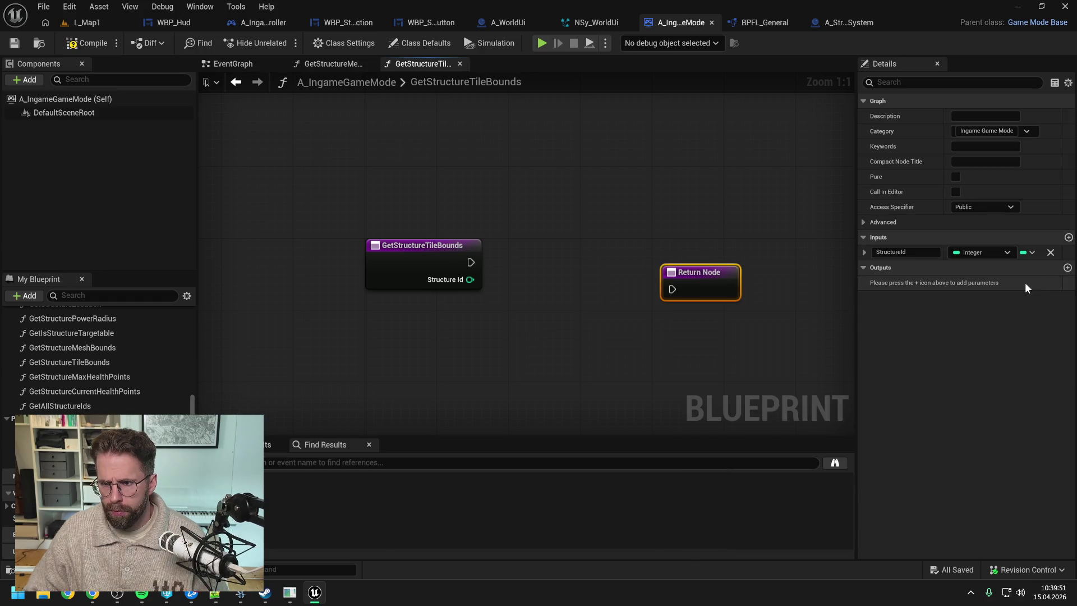
# - Add a Vector output named Location to GetStructureTileBounds and save
pyautogui.click(1068, 268)
pyautogui.click(985, 282)
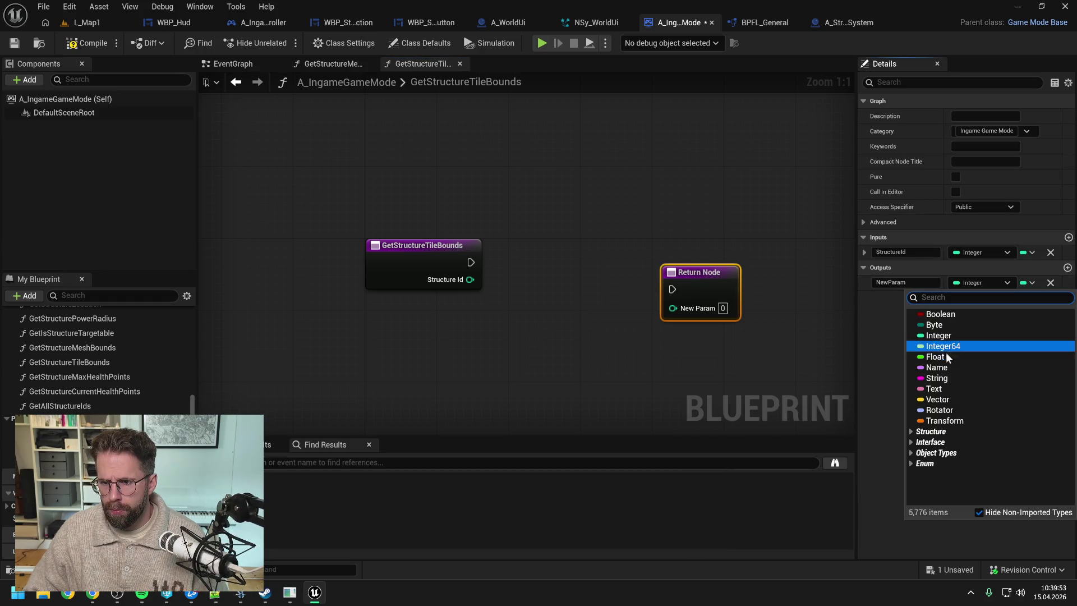
pyautogui.click(938, 400)
pyautogui.click(906, 282)
pyautogui.write('Location')
pyautogui.press('Return')
pyautogui.hotkey('ctrl', 's')
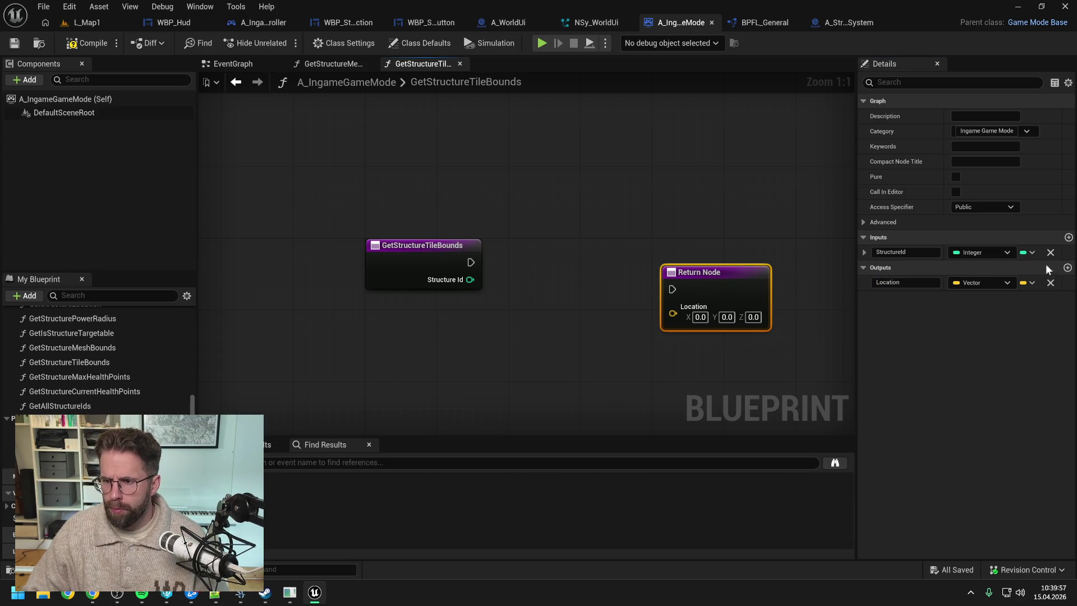
# - Add Float outputs BoxExtentX and BoxExtentY, matching BPFL_General's names, and save
pyautogui.click(1067, 267)
pyautogui.click(984, 298)
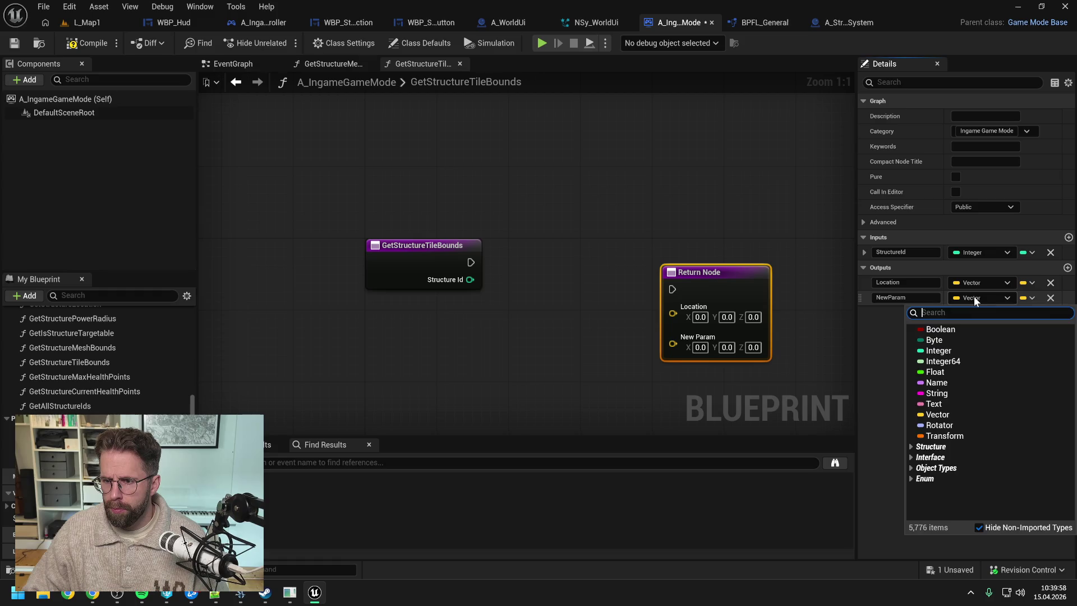
pyautogui.click(935, 371)
pyautogui.click(1068, 268)
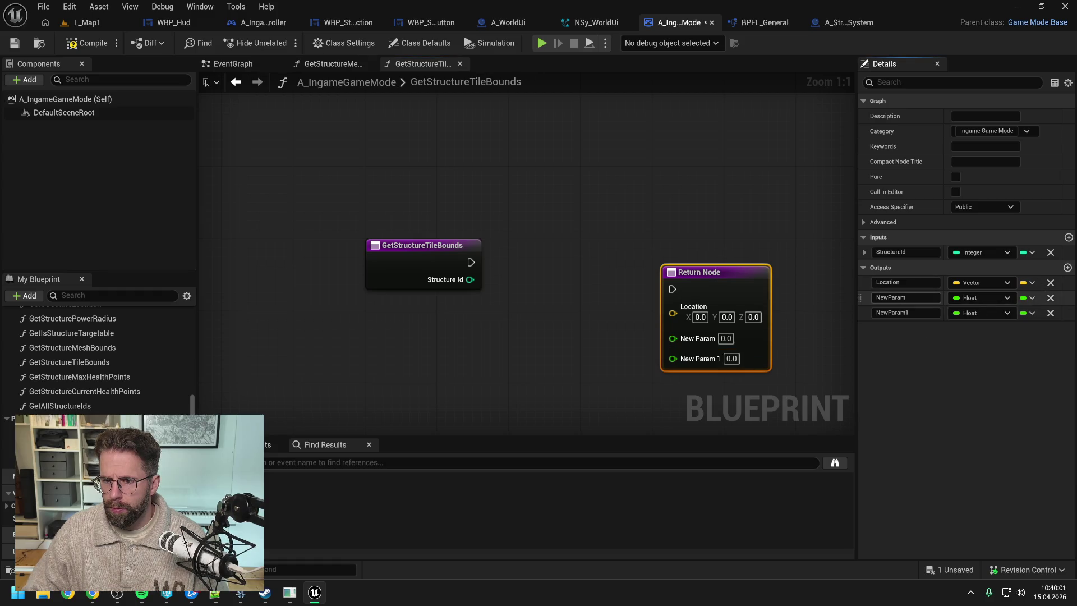
pyautogui.click(898, 298)
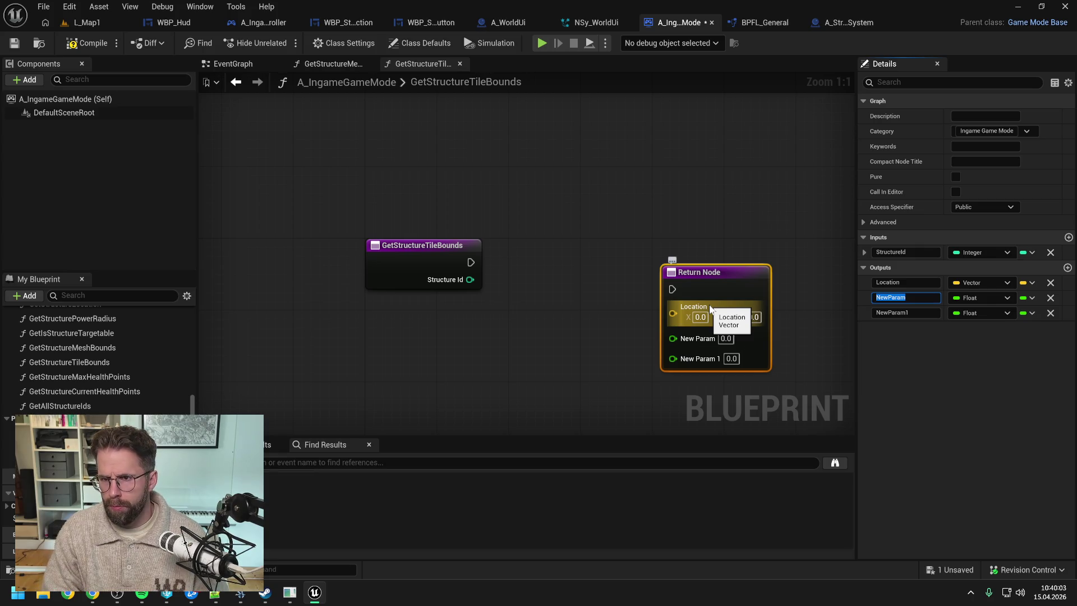
pyautogui.click(769, 22)
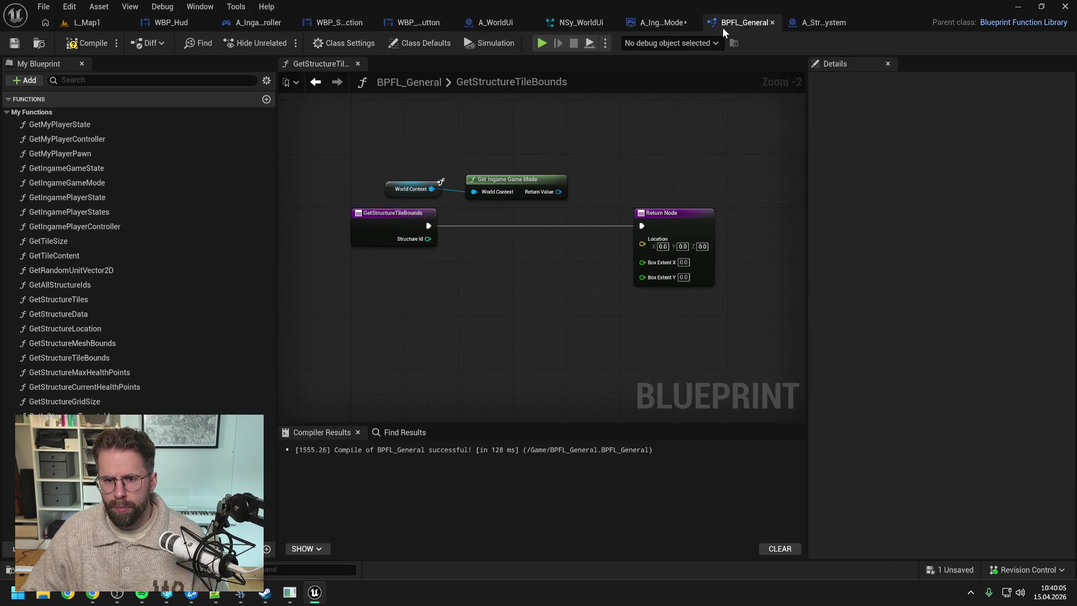
pyautogui.click(670, 22)
pyautogui.click(881, 300)
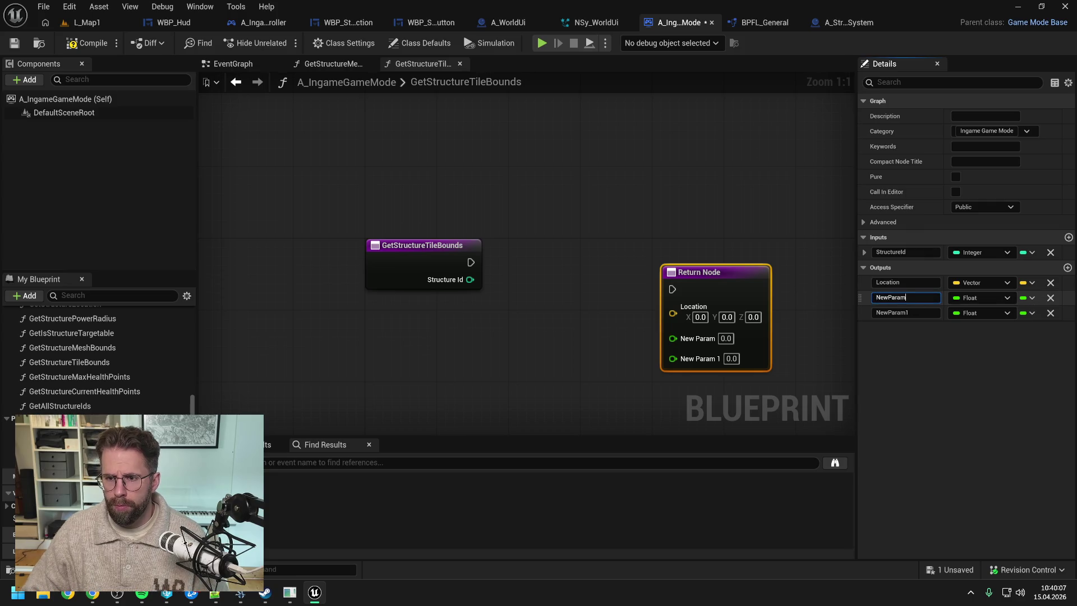
pyautogui.write('Box')
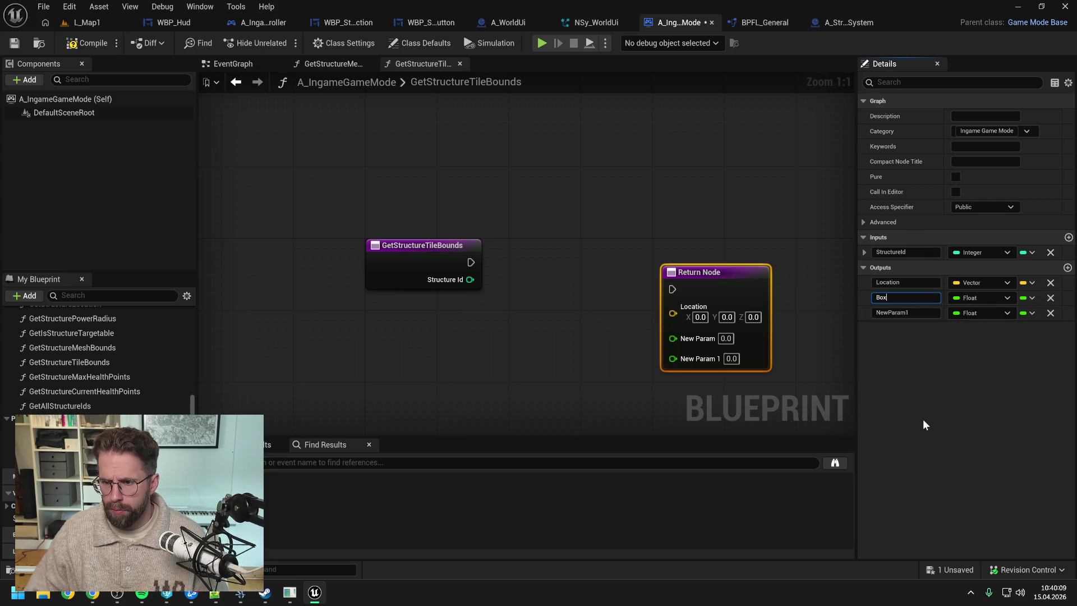
pyautogui.write('ExtentX')
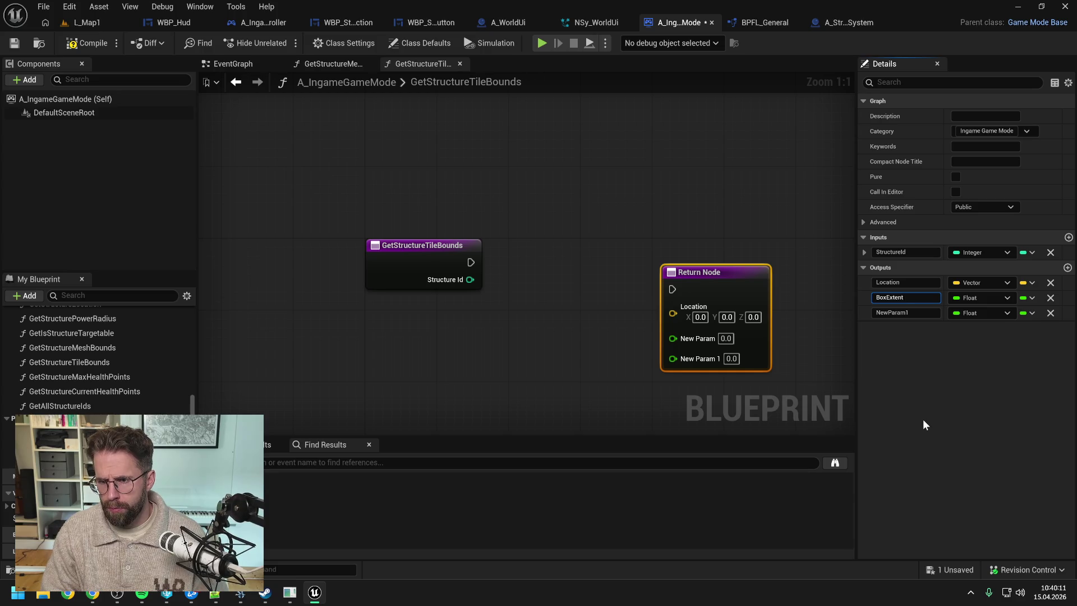
pyautogui.press('Tab')
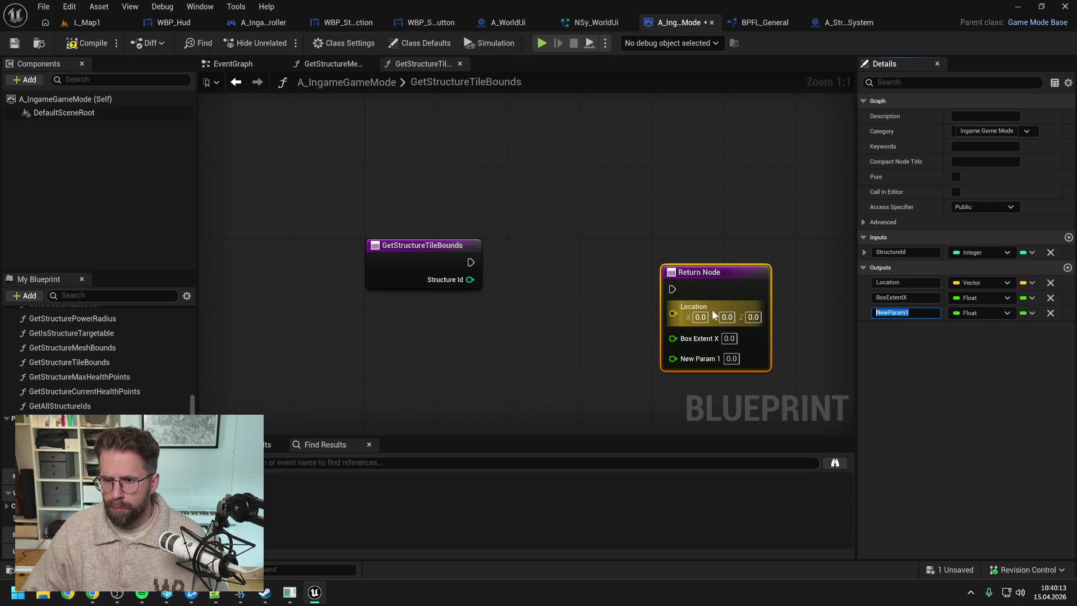
pyautogui.write('BoxExtent')
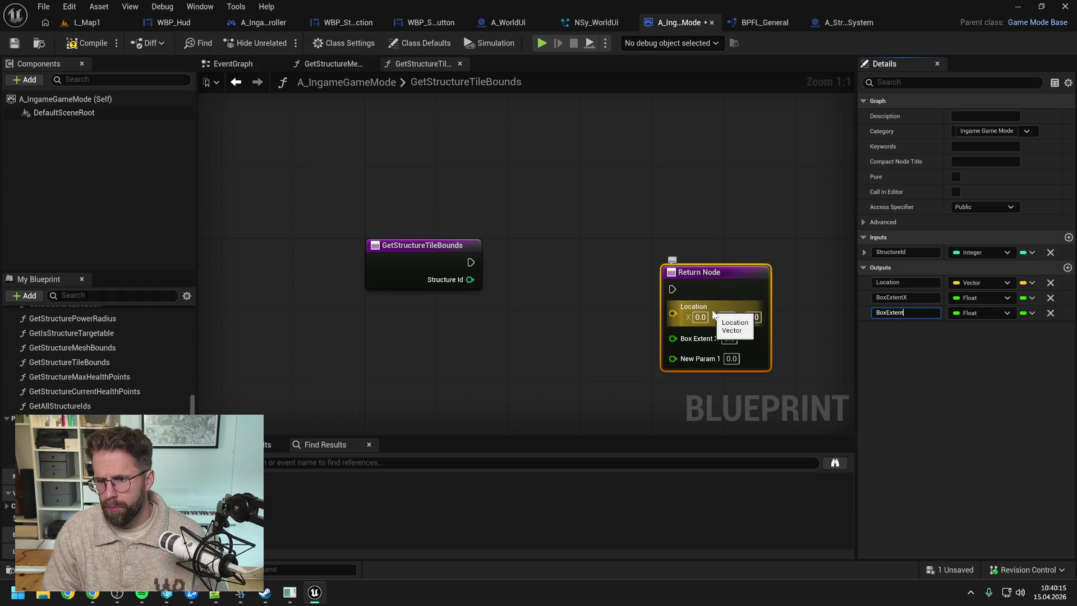
pyautogui.press('Return')
pyautogui.hotkey('ctrl', 's')
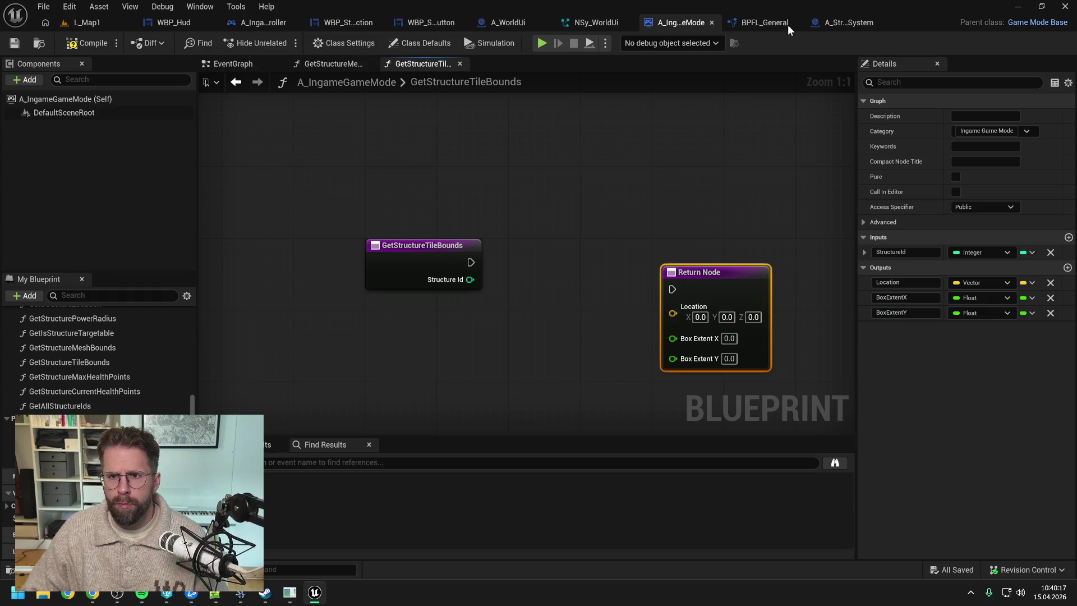
pyautogui.click(786, 27)
# - Add the game mode's Get Structure Tile Bounds call between the entry and the Return Node
pyautogui.moveTo(558, 192); pyautogui.dragTo(579, 243)
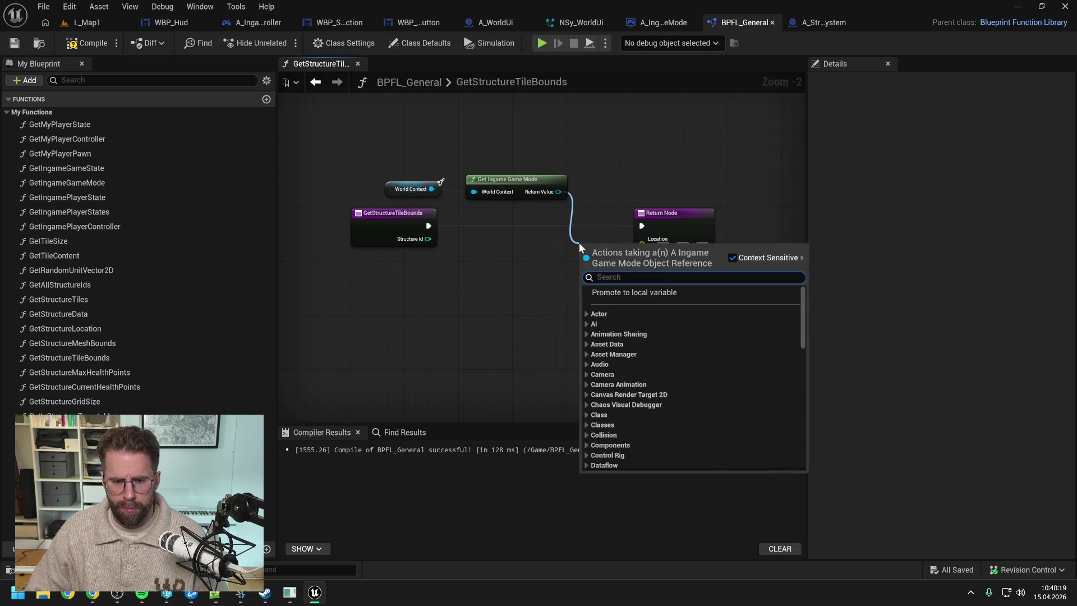
pyautogui.write('get tile b')
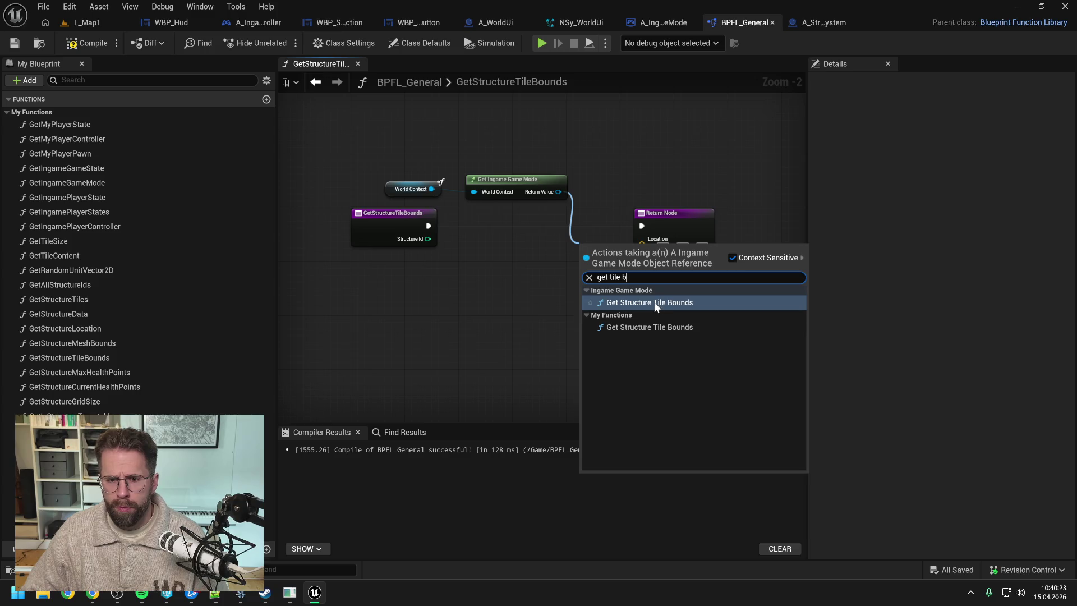
pyautogui.click(654, 302)
pyautogui.moveTo(673, 214); pyautogui.dragTo(754, 215)
pyautogui.moveTo(616, 260); pyautogui.dragTo(621, 217)
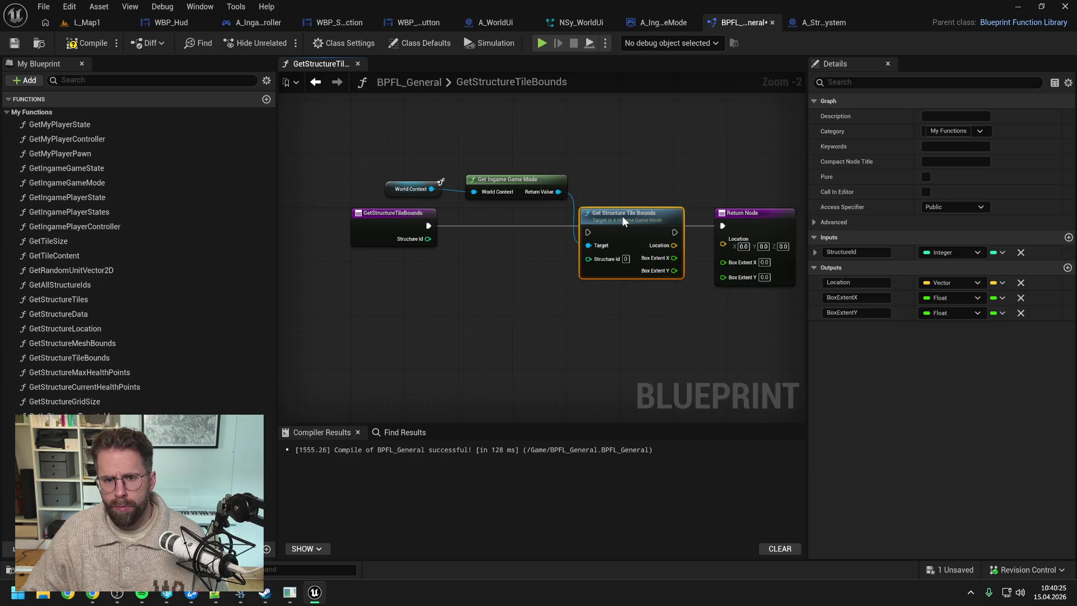
# - Wire execution, Structure Id and Location through the call, then compile the library
pyautogui.moveTo(430, 226)
pyautogui.mouseDown()
pyautogui.moveTo(593, 224)
pyautogui.moveTo(578, 250)
pyautogui.moveTo(588, 252)
pyautogui.mouseUp()
pyautogui.moveTo(669, 226); pyautogui.dragTo(723, 225)
pyautogui.moveTo(668, 239)
pyautogui.mouseDown()
pyautogui.moveTo(723, 244)
pyautogui.moveTo(723, 264)
pyautogui.mouseUp()
pyautogui.click(85, 44)
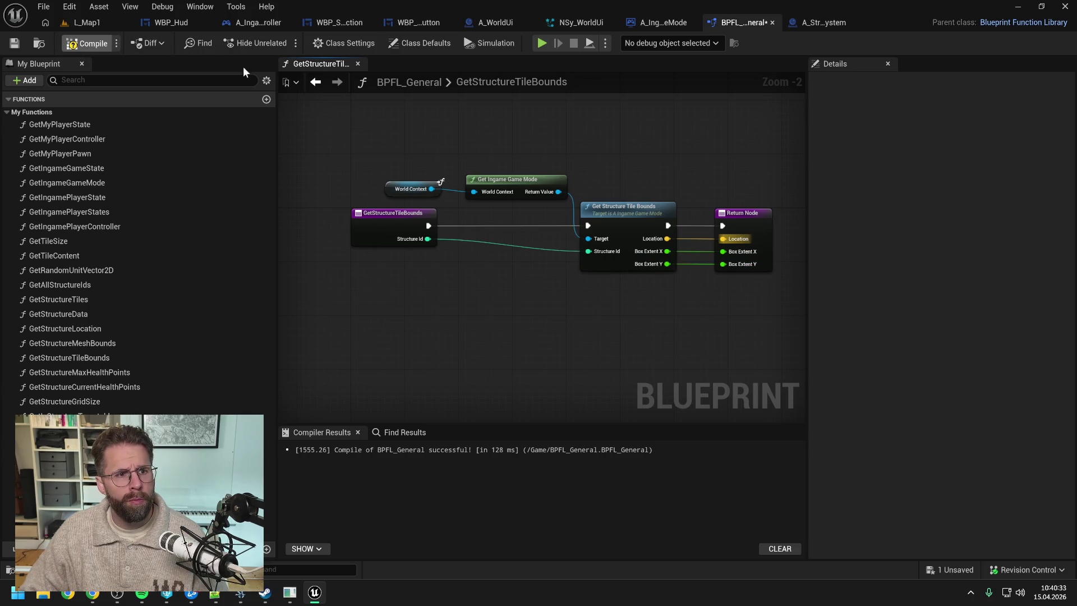
pyautogui.click(819, 22)
pyautogui.click(701, 25)
pyautogui.hotkey('ctrl', 'z')
pyautogui.hotkey('ctrl', 'z')
pyautogui.hotkey('ctrl', 'z')
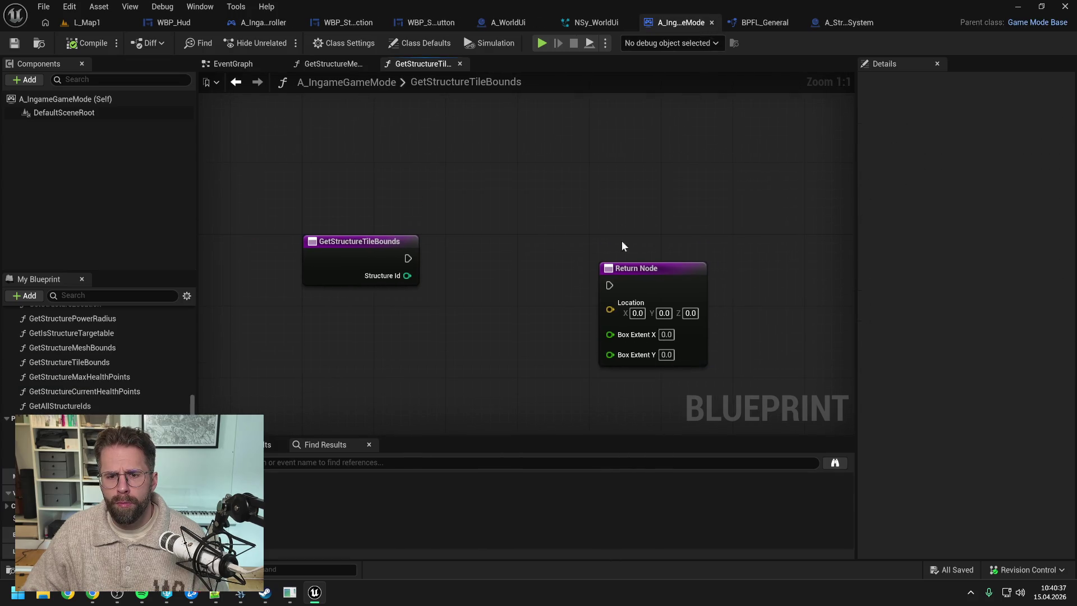
# - Create GetStructureTileBounds in A_StructureSystem under Structure System and close other open graphs
pyautogui.click(846, 22)
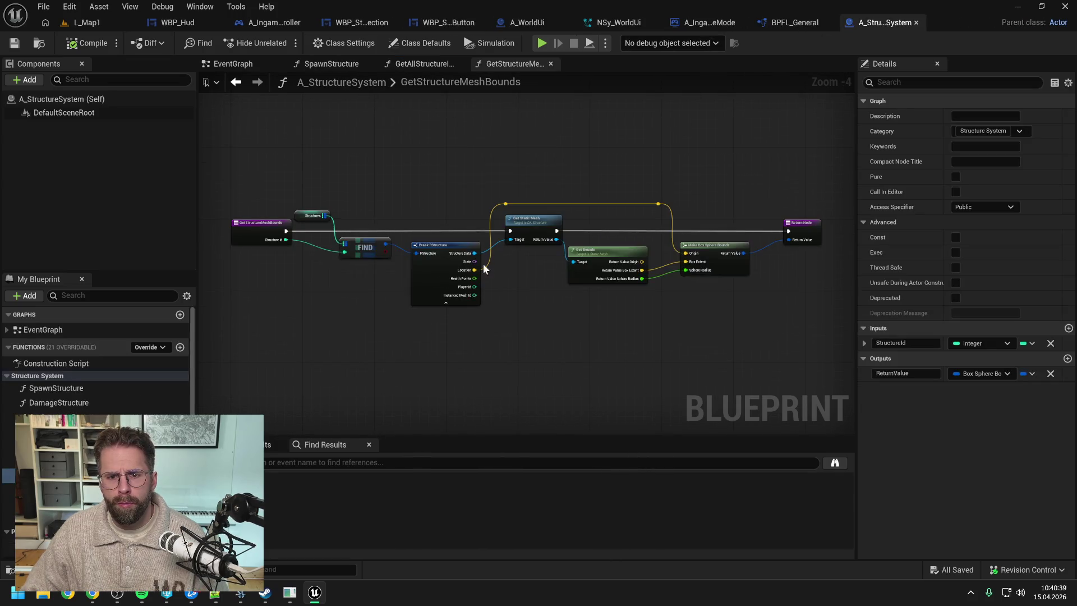
pyautogui.click(181, 349)
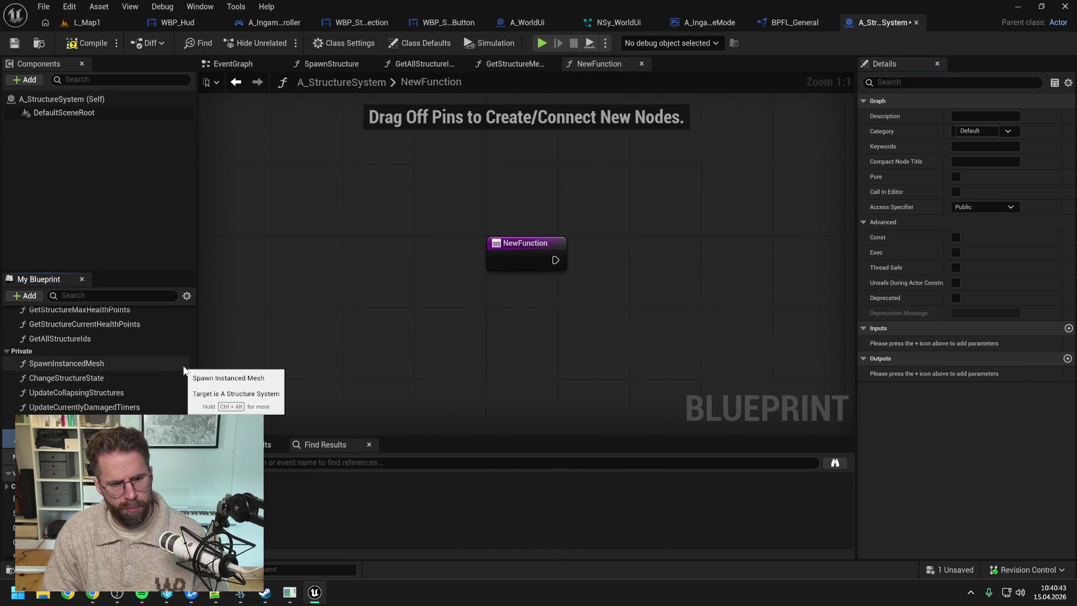
pyautogui.press('Return')
pyautogui.moveTo(78, 436)
pyautogui.mouseDown()
pyautogui.moveTo(82, 392)
pyautogui.moveTo(96, 403)
pyautogui.mouseUp()
pyautogui.scroll(3, 93, 394)
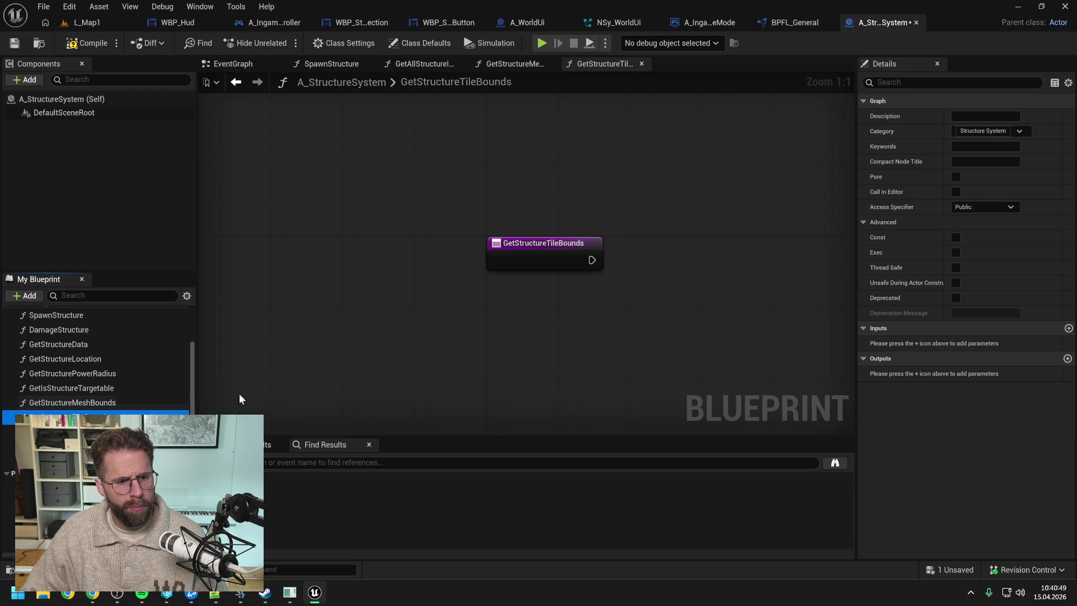
pyautogui.click(544, 259)
pyautogui.rightClick(624, 67)
pyautogui.click(629, 134)
# - Add an Integer input named StructureId
pyautogui.click(1069, 268)
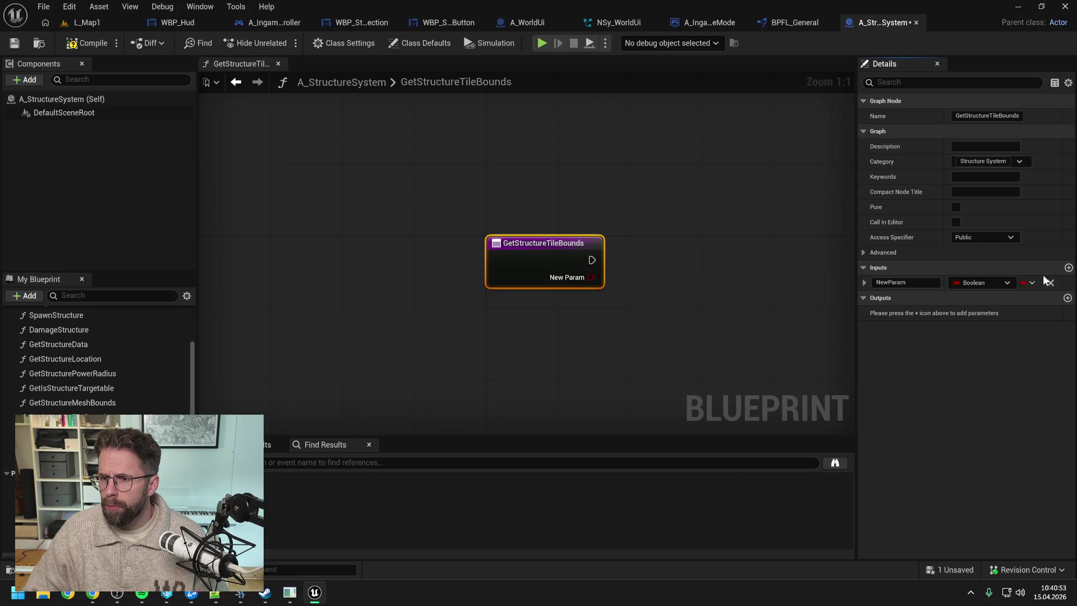
pyautogui.click(982, 283)
pyautogui.click(953, 337)
pyautogui.write('StructureId')
pyautogui.press('Return')
# - Add a Vector output named Location
pyautogui.click(1068, 297)
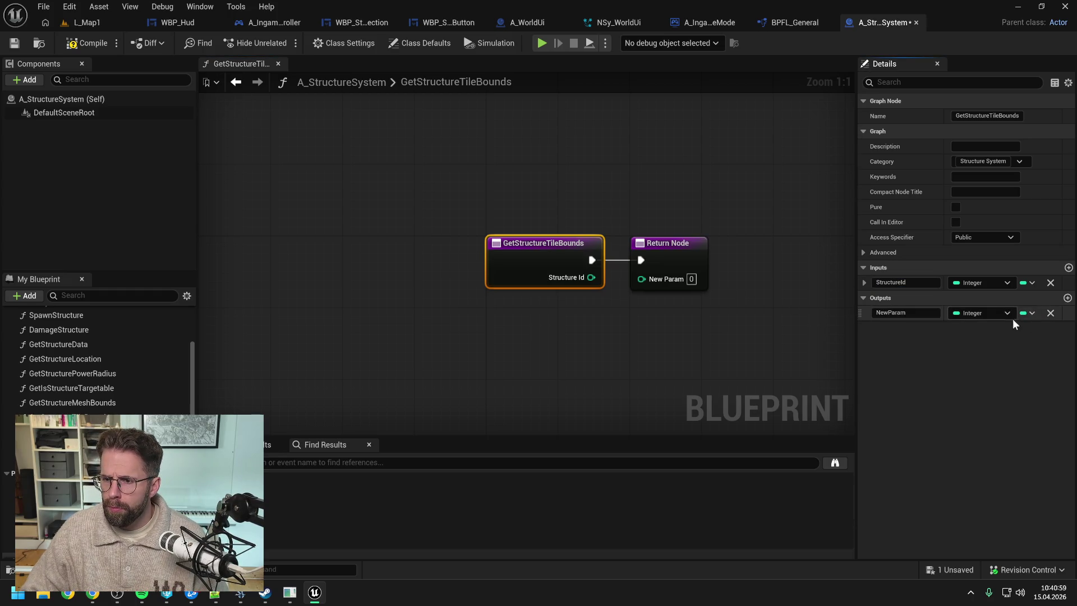
pyautogui.click(987, 312)
pyautogui.click(945, 430)
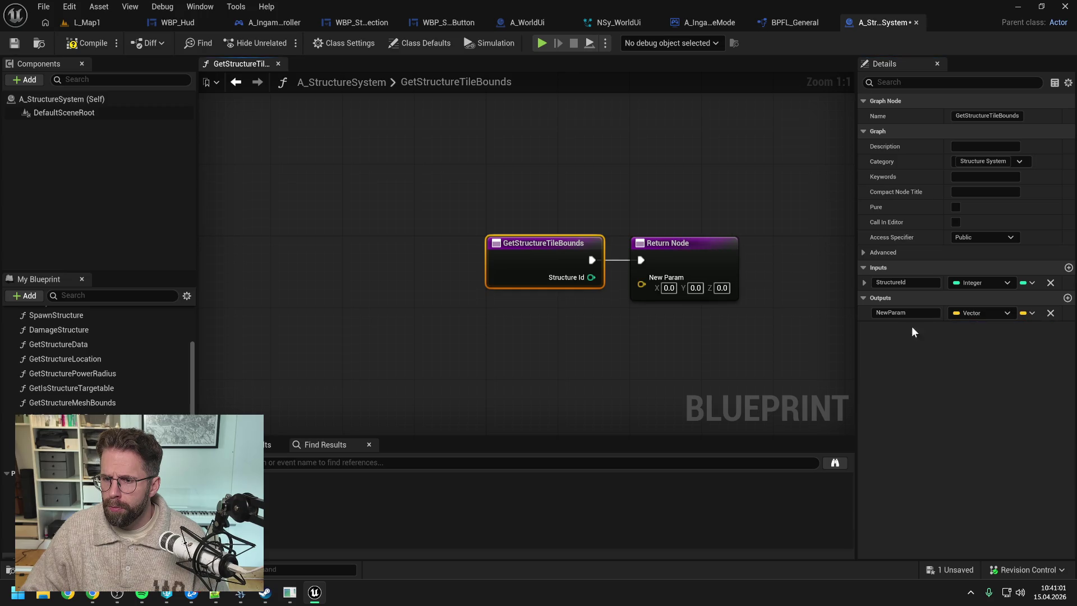
pyautogui.click(905, 313)
pyautogui.write('Location')
pyautogui.press('Return')
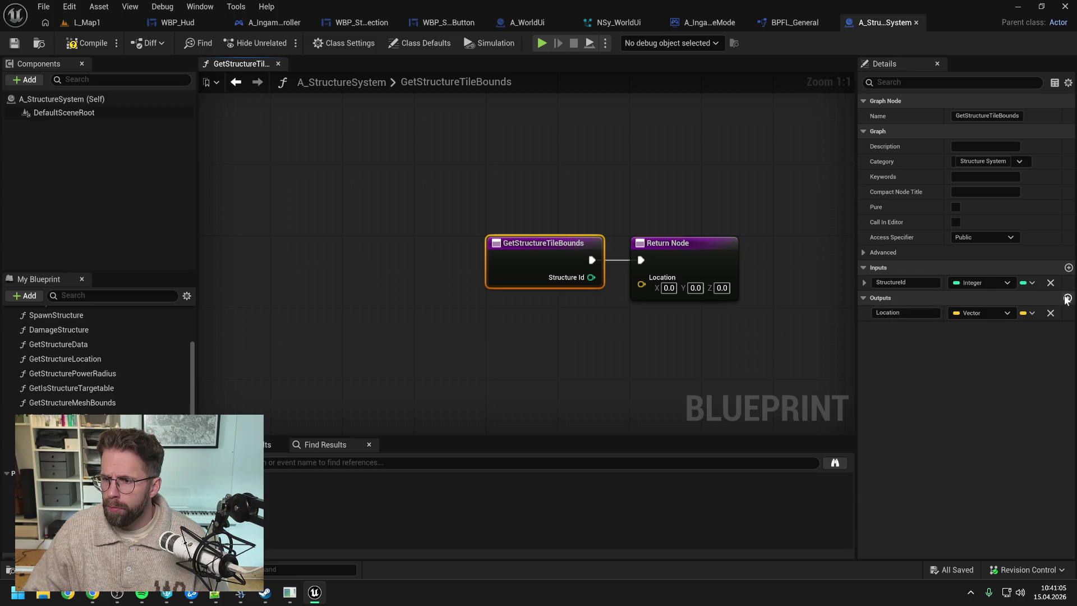
# - Add Float outputs BoxExtentX and BoxExtentY, save, and place a StructureSystem getter in the game mode
pyautogui.click(1068, 298)
pyautogui.click(971, 328)
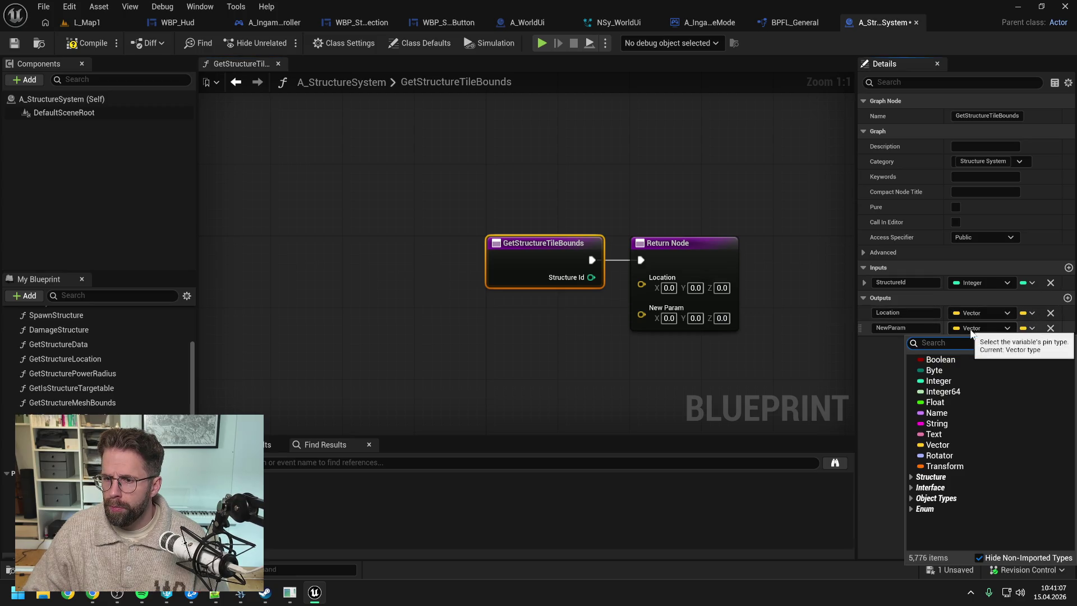
pyautogui.click(938, 401)
pyautogui.click(1068, 298)
pyautogui.write('BoxExtentX')
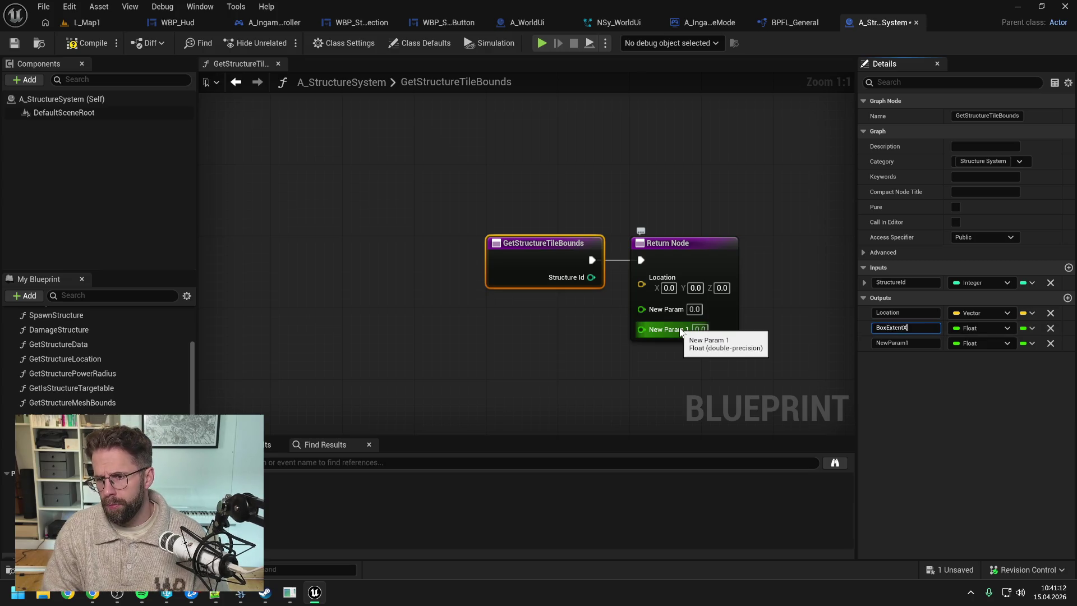
pyautogui.press('Return')
pyautogui.hotkey('ctrl', 's')
pyautogui.click(904, 343)
pyautogui.write('BoxExtentY')
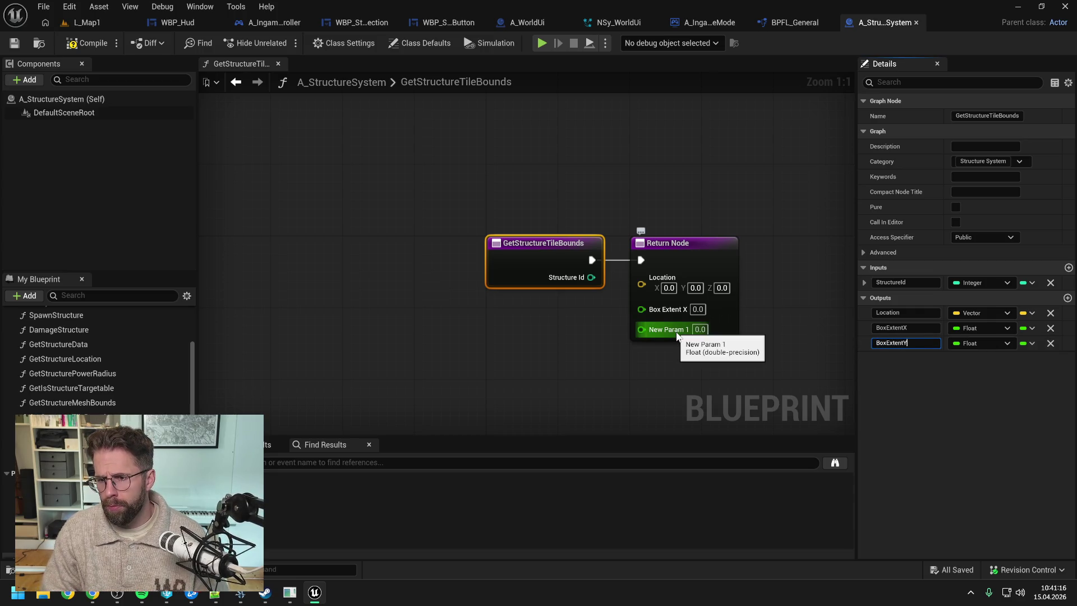
pyautogui.press('Return')
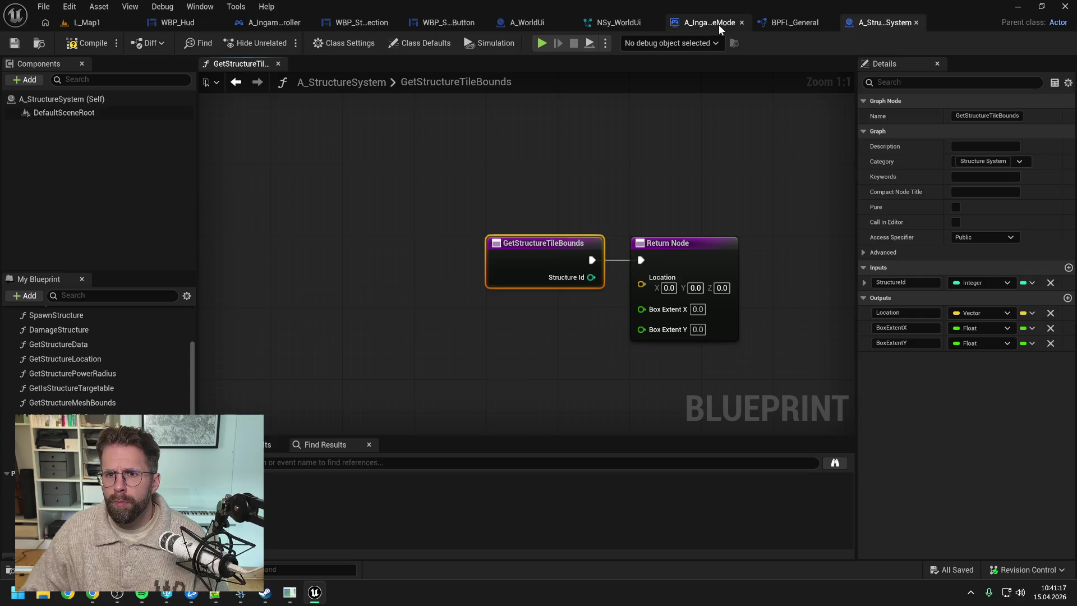
pyautogui.click(721, 25)
pyautogui.moveTo(67, 518)
pyautogui.mouseDown()
pyautogui.moveTo(371, 328)
pyautogui.moveTo(466, 247)
pyautogui.moveTo(540, 271)
pyautogui.mouseUp()
# - Call the structure system's Get Structure Tile Bounds, return Location and box extents, compile and save
pyautogui.click(500, 252)
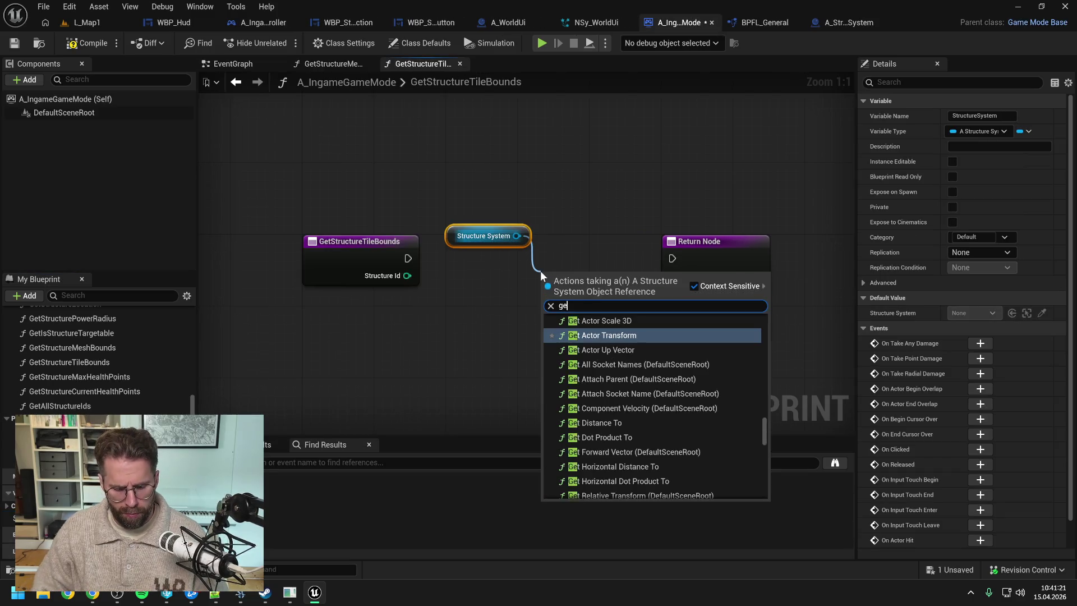
pyautogui.write('get tile b')
pyautogui.press('Return')
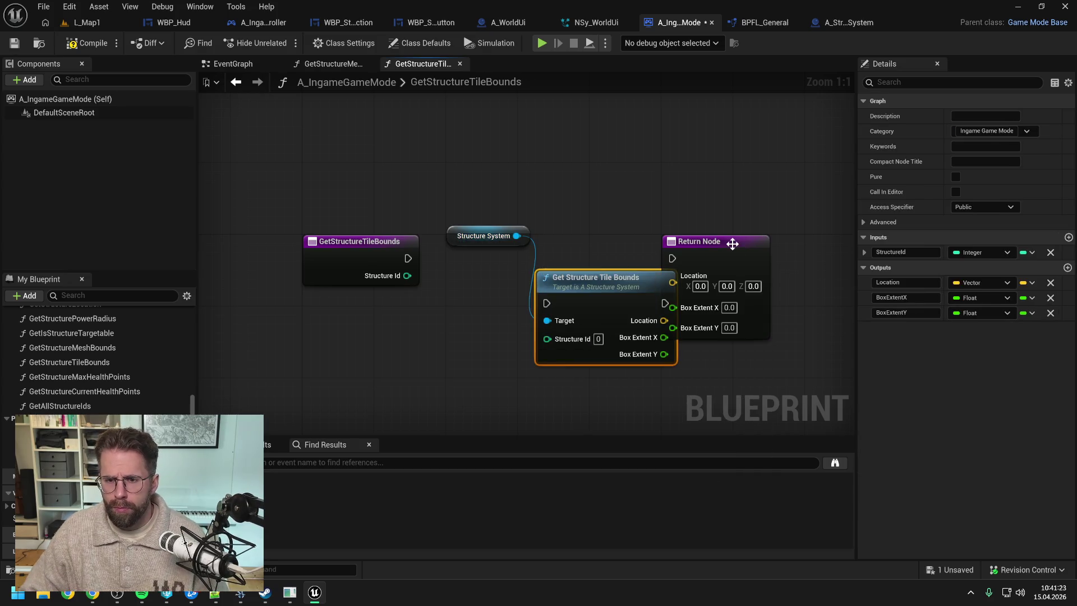
pyautogui.moveTo(733, 241); pyautogui.dragTo(787, 241)
pyautogui.moveTo(596, 277); pyautogui.dragTo(605, 250)
pyautogui.moveTo(408, 258)
pyautogui.mouseDown()
pyautogui.moveTo(555, 276)
pyautogui.moveTo(596, 246)
pyautogui.moveTo(533, 297)
pyautogui.moveTo(566, 302)
pyautogui.moveTo(591, 269)
pyautogui.mouseUp()
pyautogui.moveTo(673, 258)
pyautogui.mouseDown()
pyautogui.moveTo(726, 258)
pyautogui.moveTo(727, 310)
pyautogui.mouseUp()
pyautogui.click(705, 258)
pyautogui.click(87, 43)
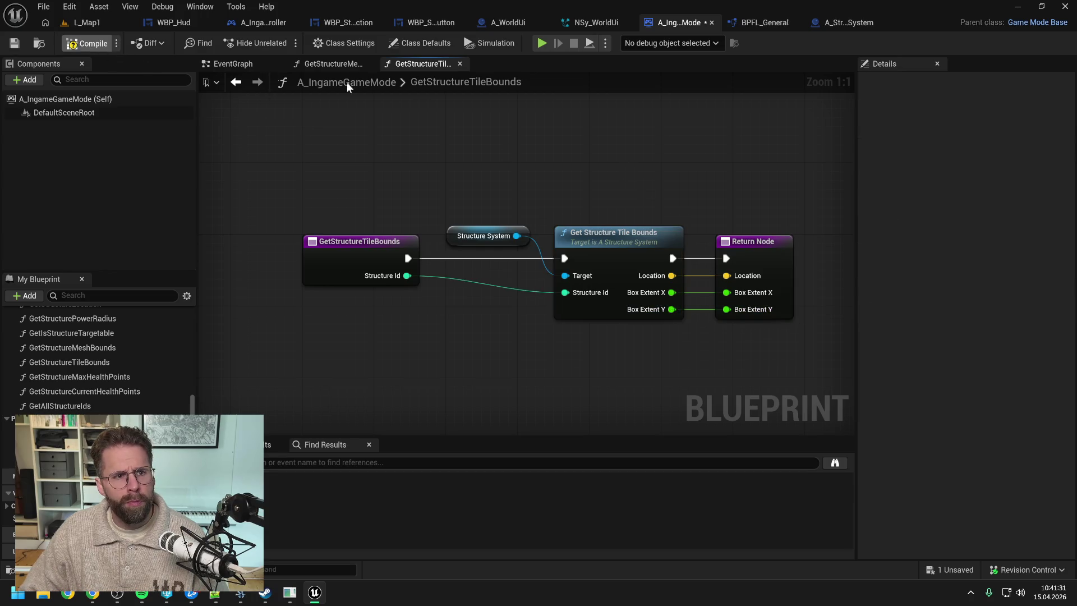
pyautogui.hotkey('ctrl', 's')
# - Move A_StructureSystem's Return Node further right in its GetStructureTileBounds graph
pyautogui.click(854, 23)
pyautogui.scroll(-3, 538, 172)
pyautogui.moveTo(578, 213); pyautogui.dragTo(743, 214)
pyautogui.click(701, 168)
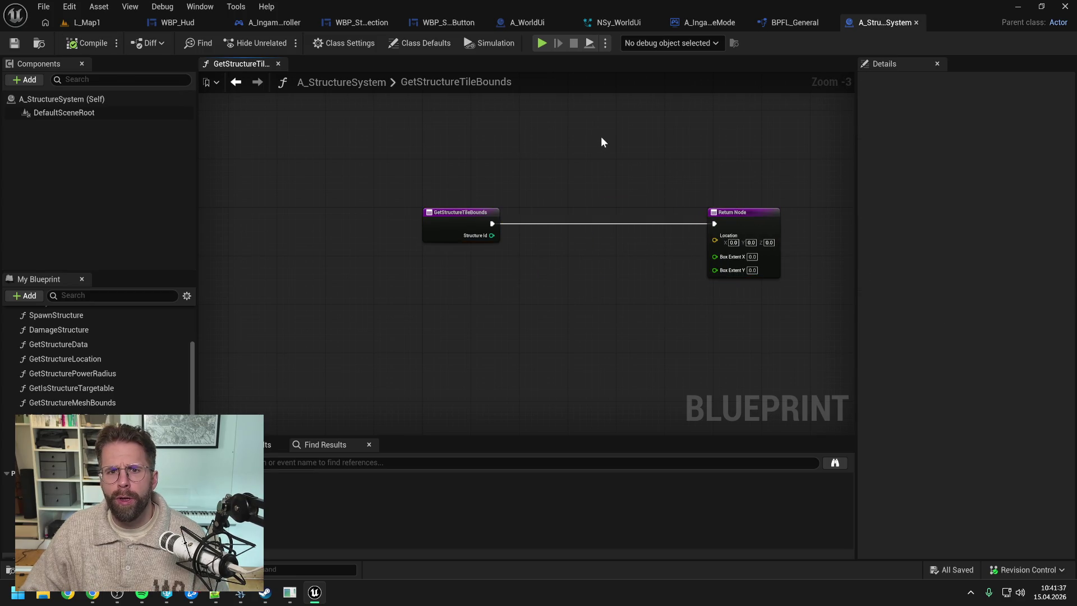
pyautogui.click(528, 22)
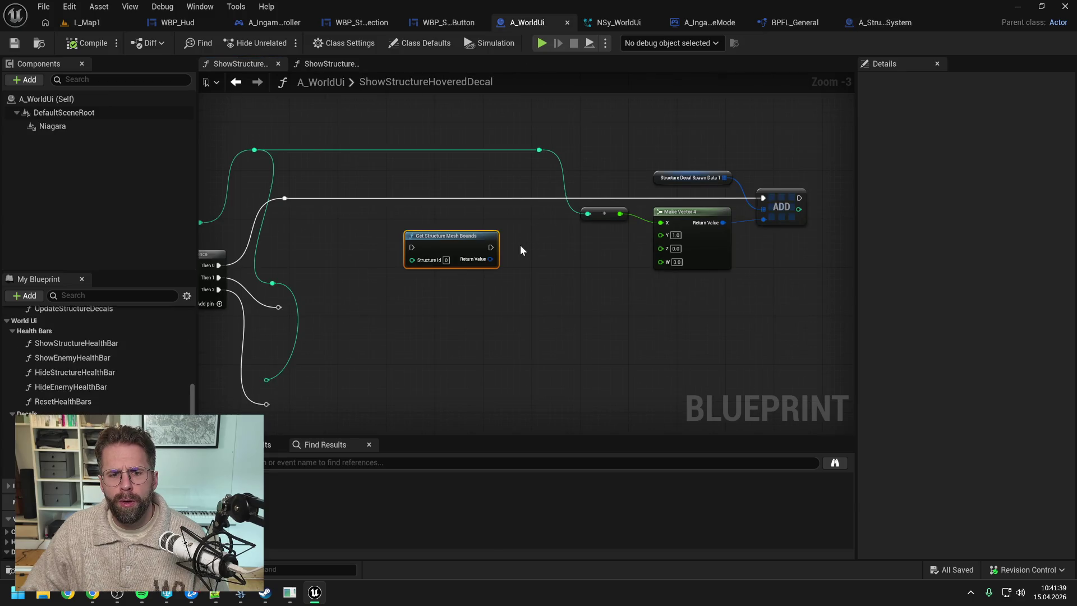
# - Replace Get Structure Mesh Bounds with Get Structure Tile Bounds in the execution line
pyautogui.rightClick(595, 301)
pyautogui.write('gettile boun')
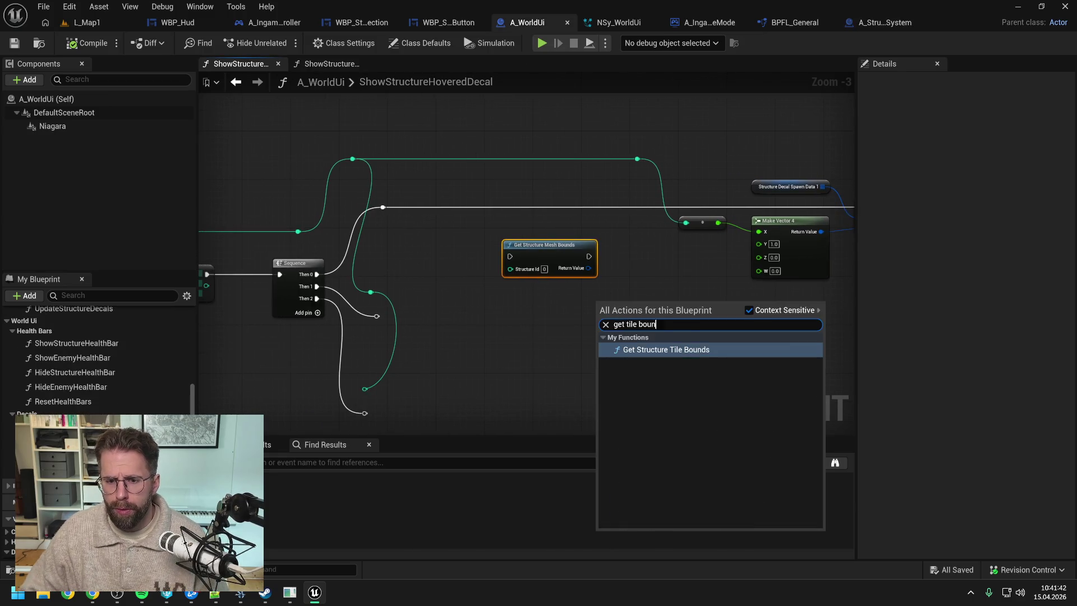
pyautogui.press('Return')
pyautogui.click(516, 240)
pyautogui.press('Delete')
pyautogui.moveTo(578, 303)
pyautogui.mouseDown()
pyautogui.moveTo(526, 190)
pyautogui.moveTo(815, 201)
pyautogui.mouseUp()
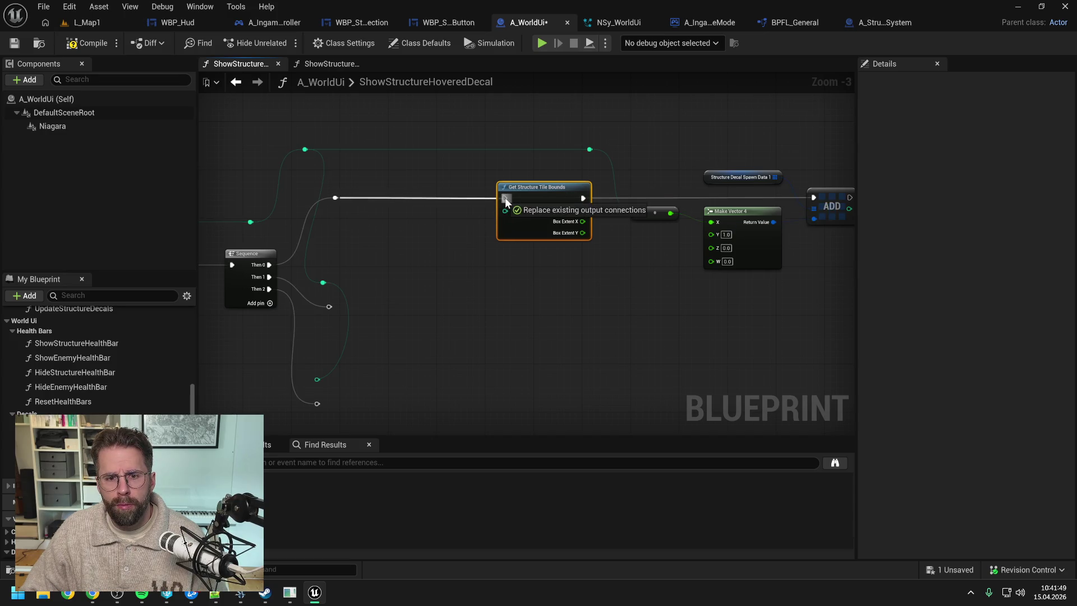
pyautogui.moveTo(545, 193); pyautogui.dragTo(515, 196)
pyautogui.click(612, 262)
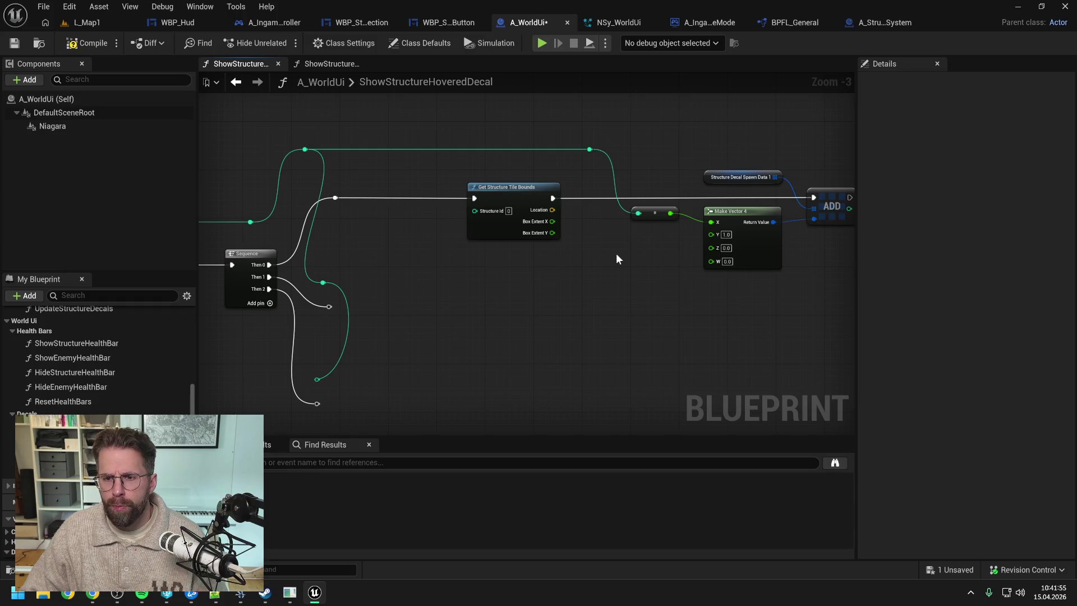
# - Paste a Structure Decal Spawn Data 2 getter and chain a second array ADD after the first
pyautogui.moveTo(616, 255); pyautogui.dragTo(569, 255)
pyautogui.scroll(-1, 569, 259)
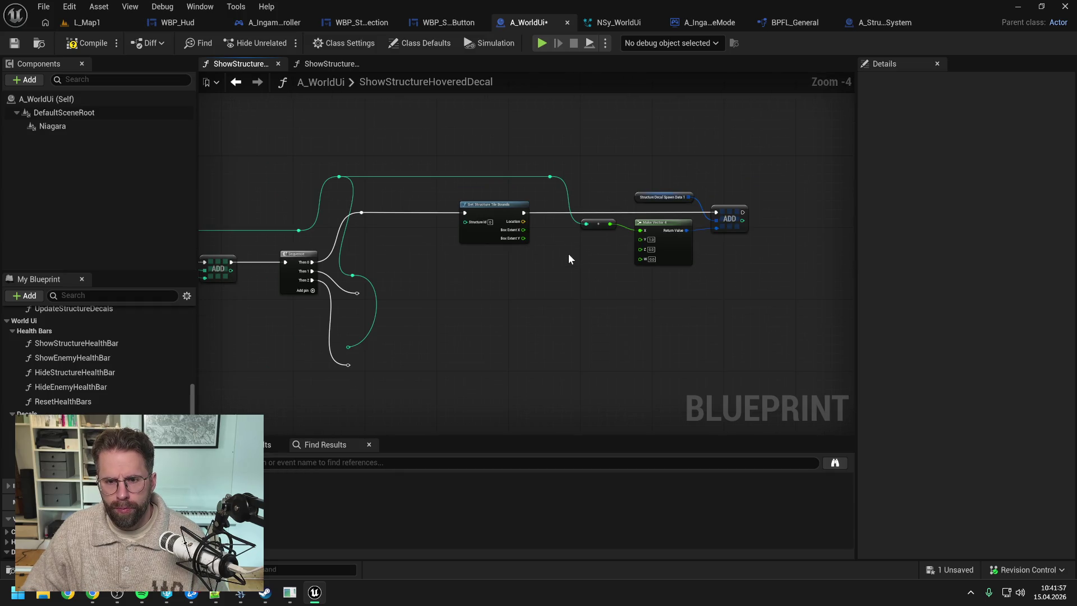
pyautogui.moveTo(578, 251); pyautogui.dragTo(559, 250)
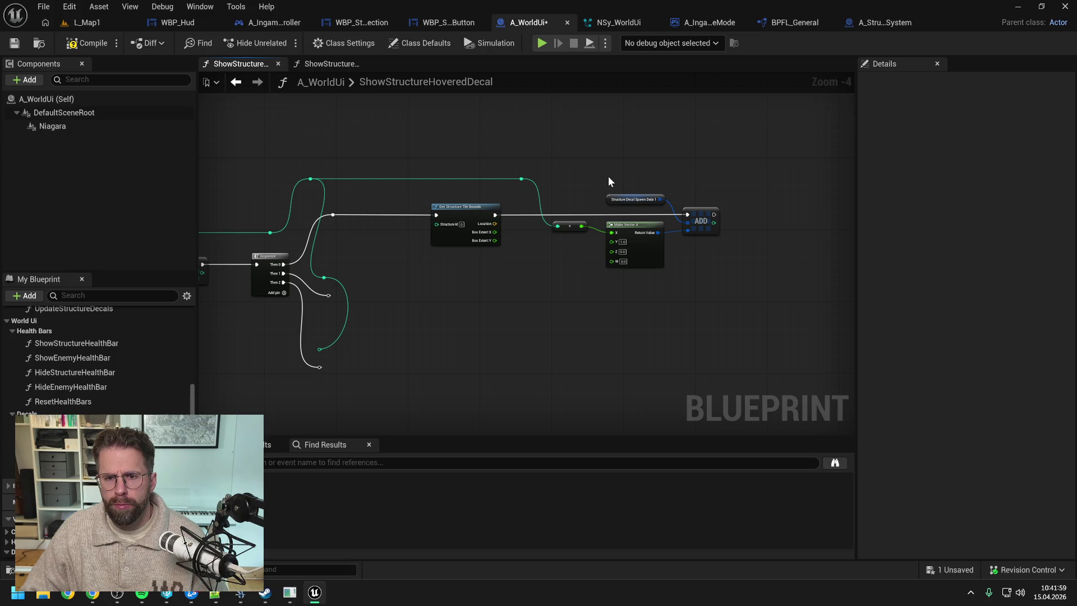
pyautogui.scroll(-3, 133, 410)
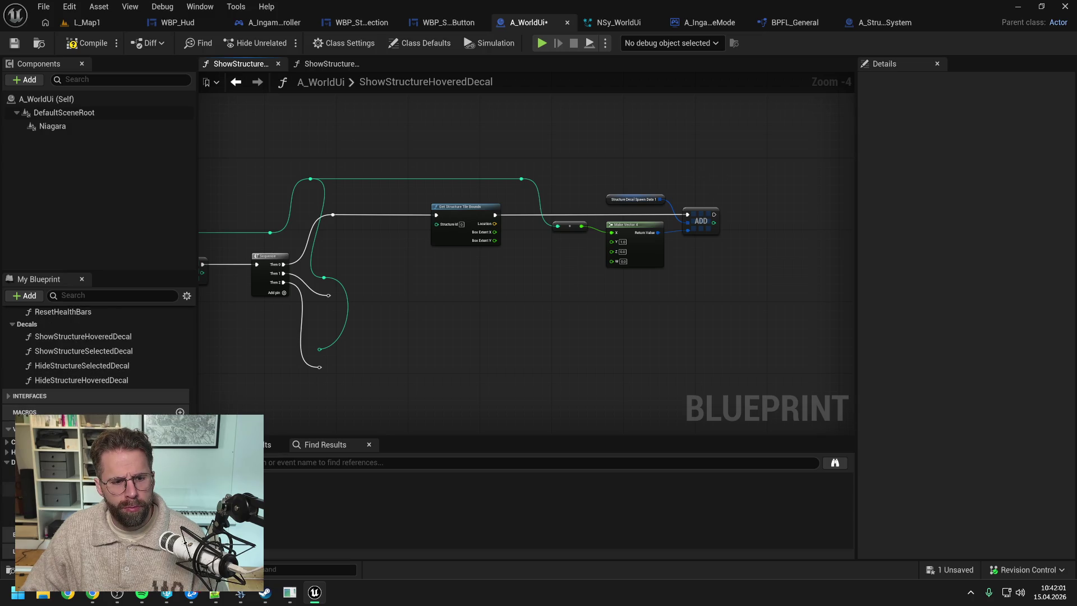
pyautogui.hotkey('ctrl', 'v')
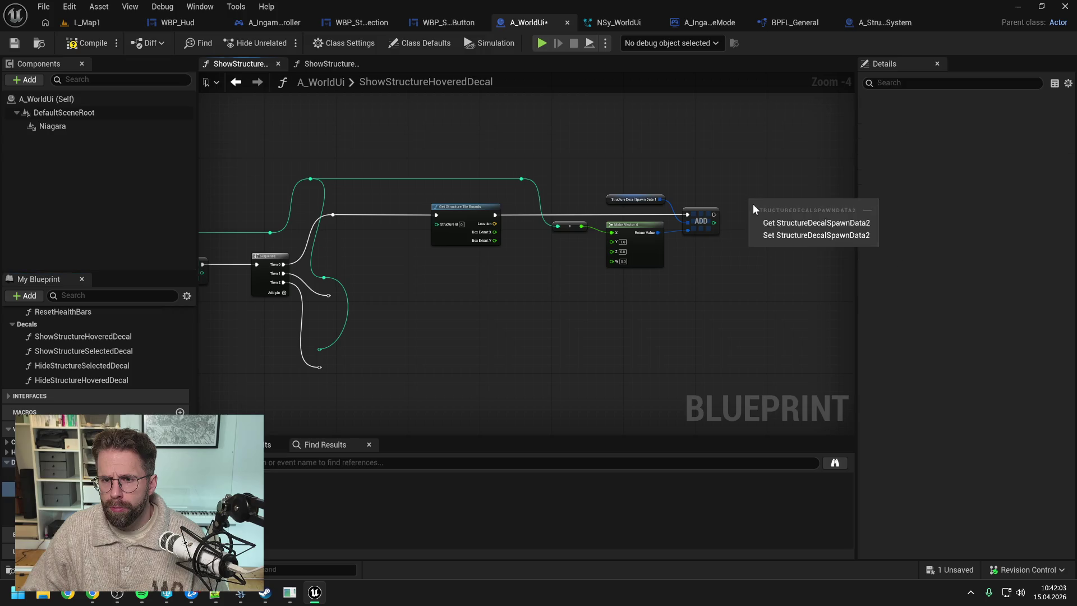
pyautogui.moveTo(714, 205); pyautogui.dragTo(753, 215)
pyautogui.write('add')
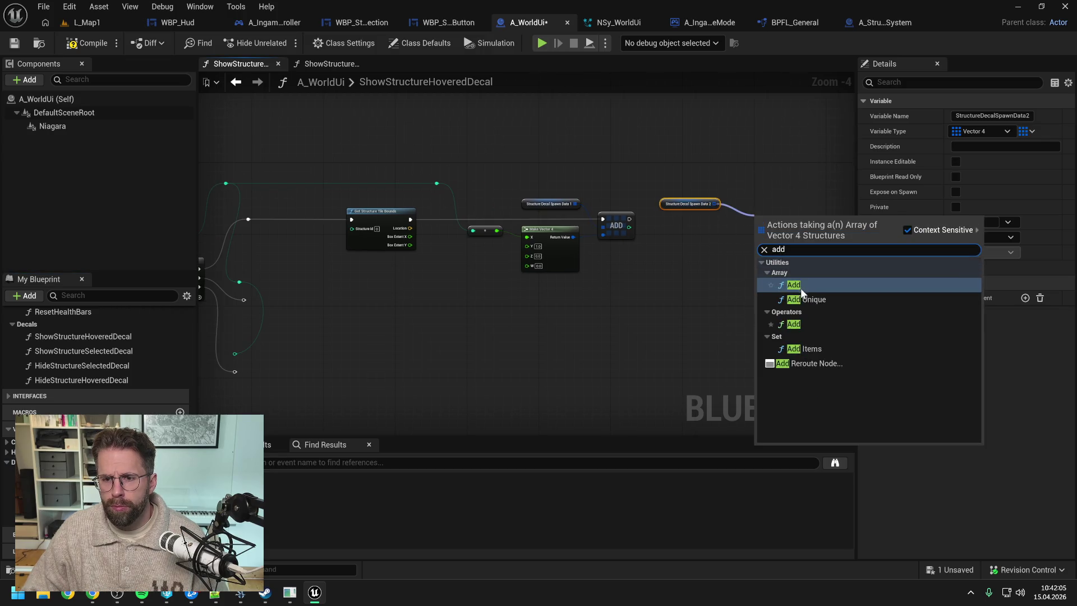
pyautogui.press('Return')
pyautogui.moveTo(630, 219); pyautogui.dragTo(753, 218)
pyautogui.press('Escape')
pyautogui.moveTo(631, 220); pyautogui.dragTo(758, 220)
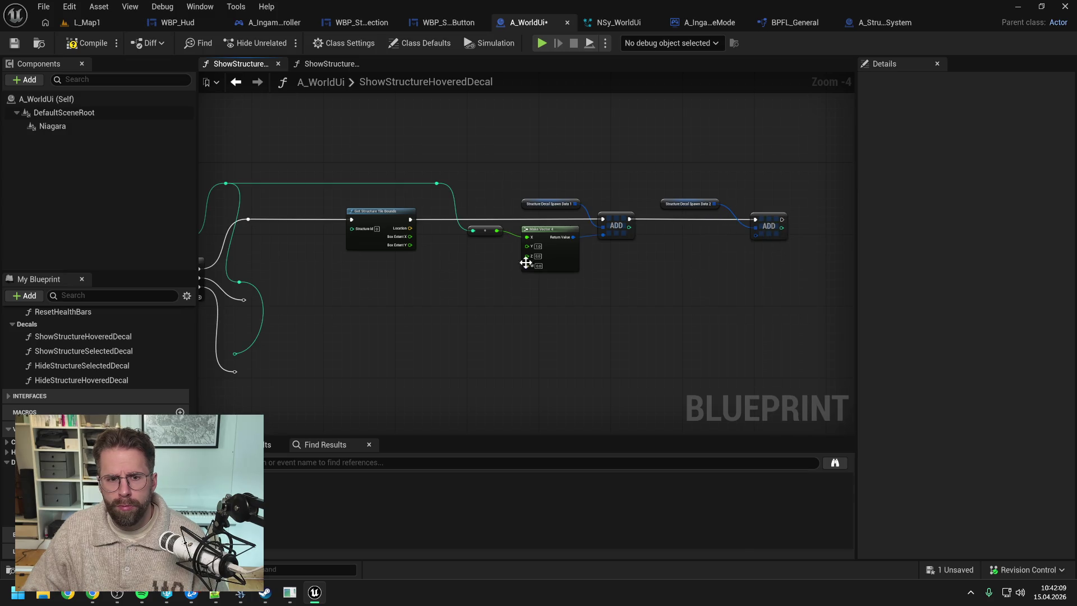
pyautogui.moveTo(411, 229); pyautogui.dragTo(693, 257)
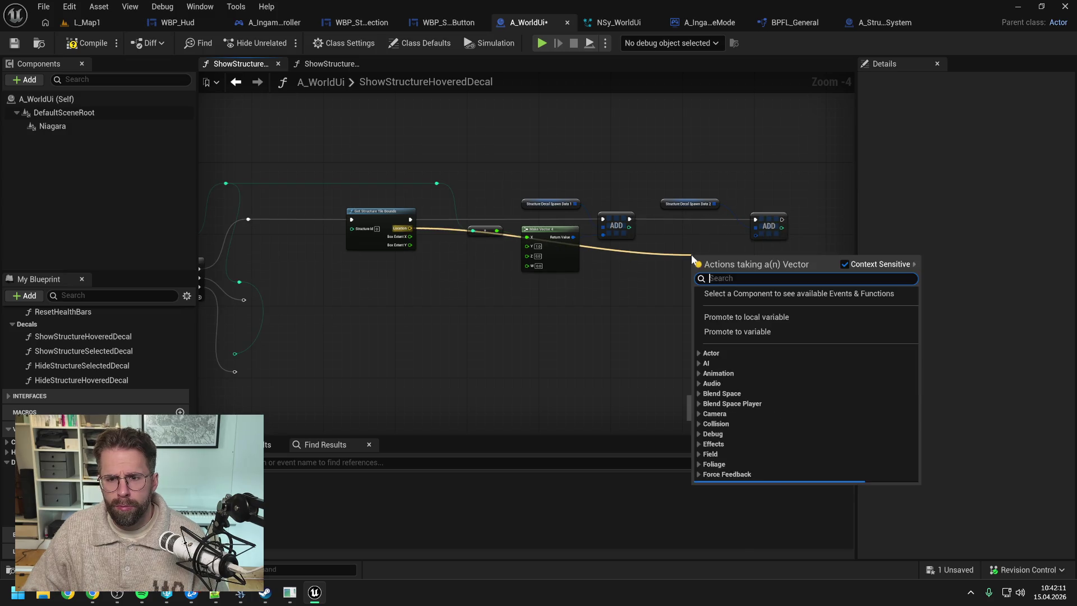
# - Try linking the tile Location to the second ADD via Make Vector 4 searches
pyautogui.write('make vector ')
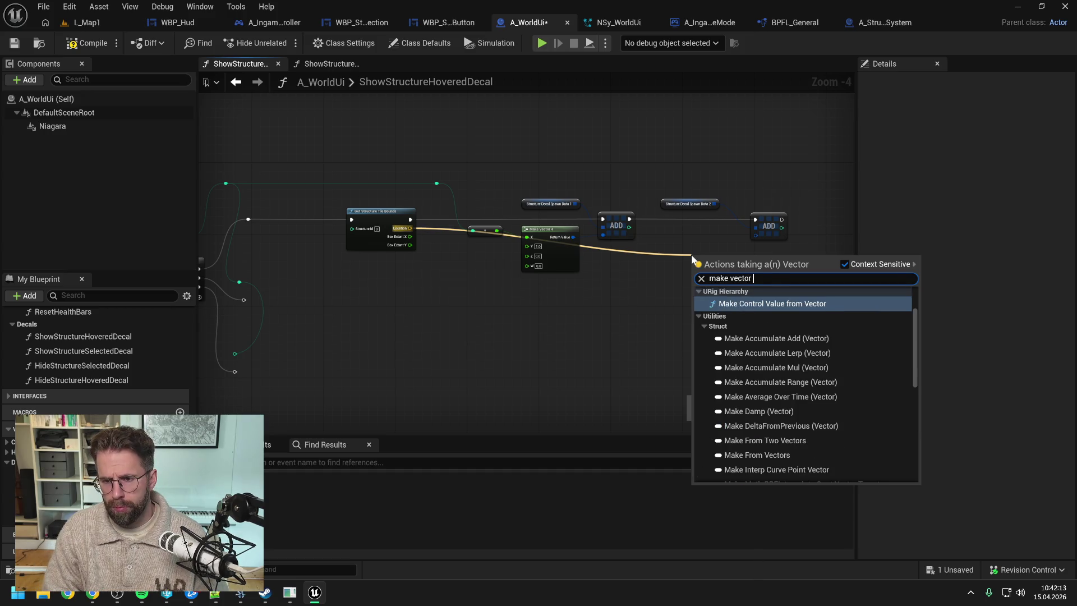
pyautogui.write('4')
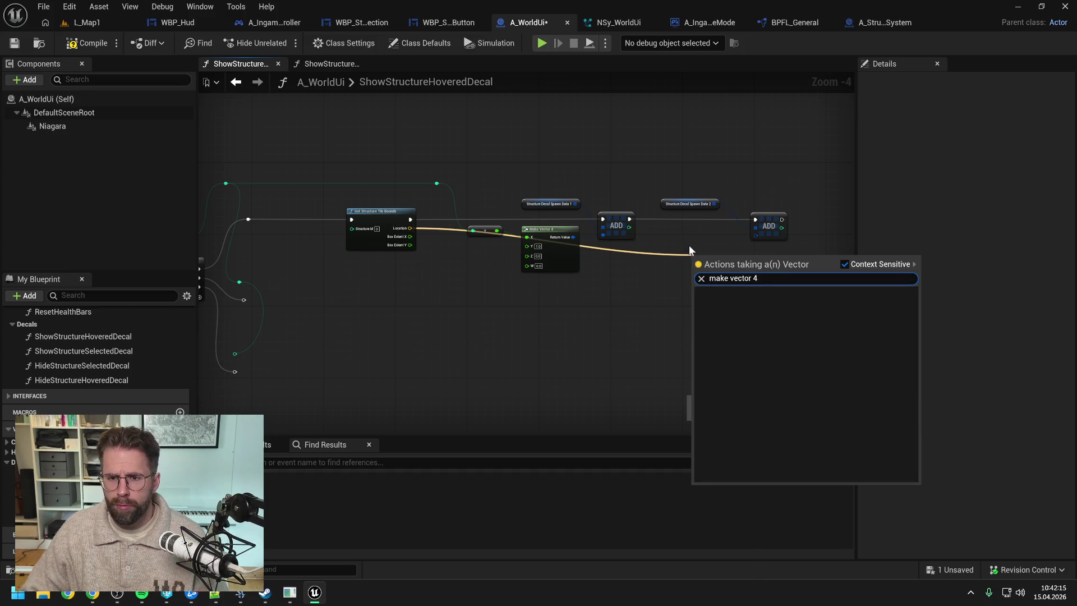
pyautogui.rightClick(689, 241)
pyautogui.moveTo(411, 229); pyautogui.dragTo(455, 261)
pyautogui.write('ve')
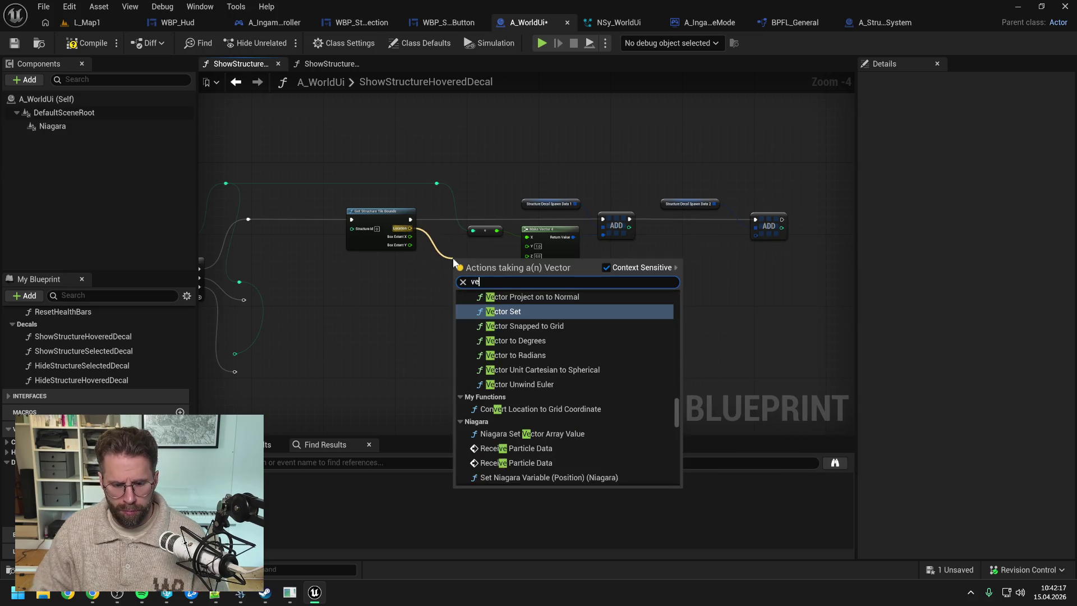
pyautogui.write('ctor 4')
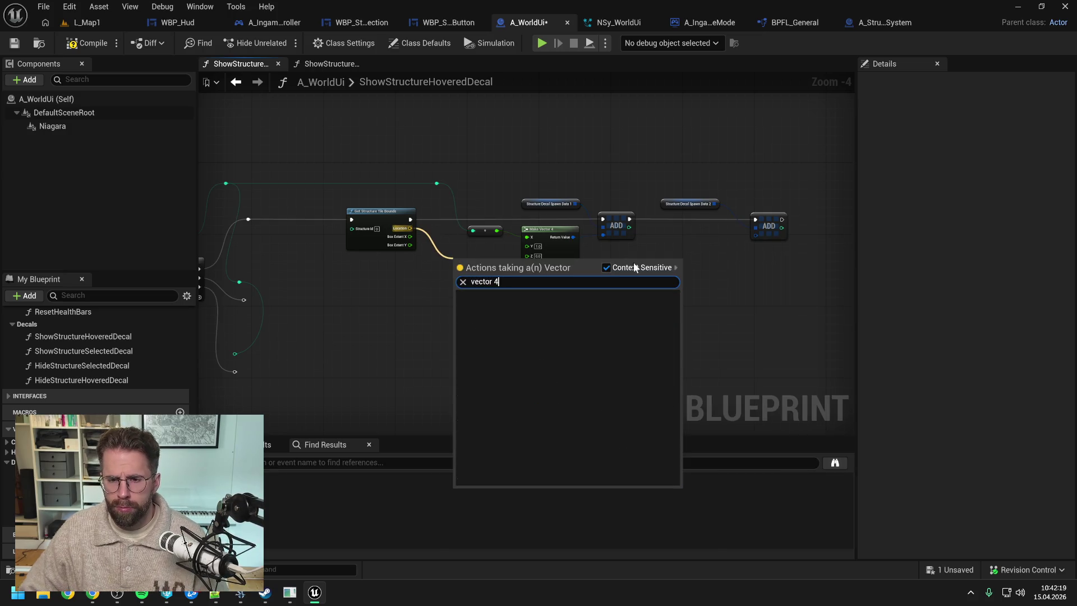
pyautogui.rightClick(694, 234)
pyautogui.press('Escape')
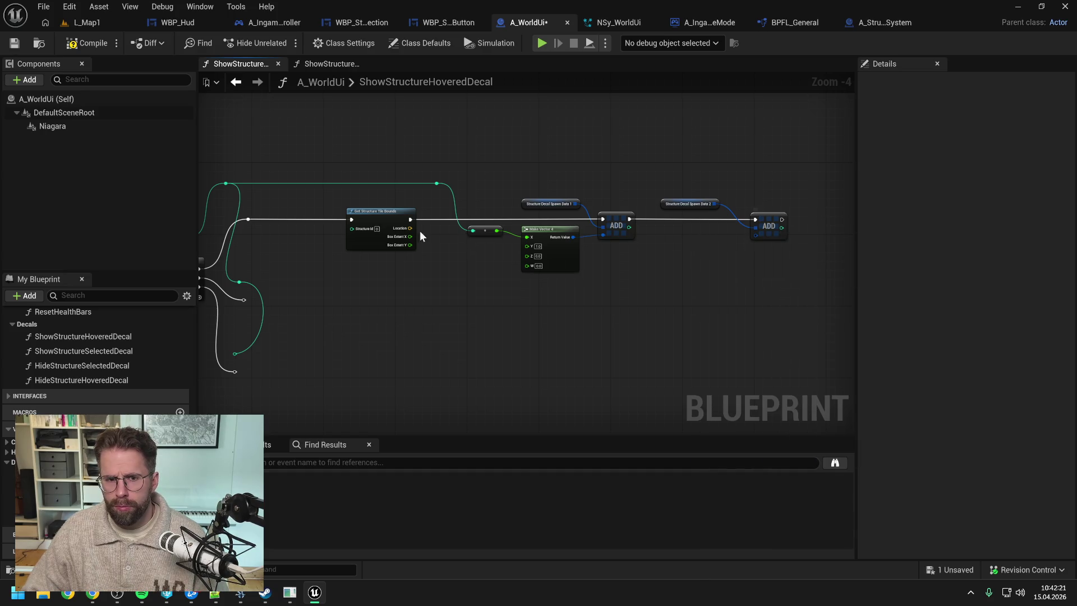
pyautogui.moveTo(415, 230); pyautogui.dragTo(756, 235)
pyautogui.click(723, 270)
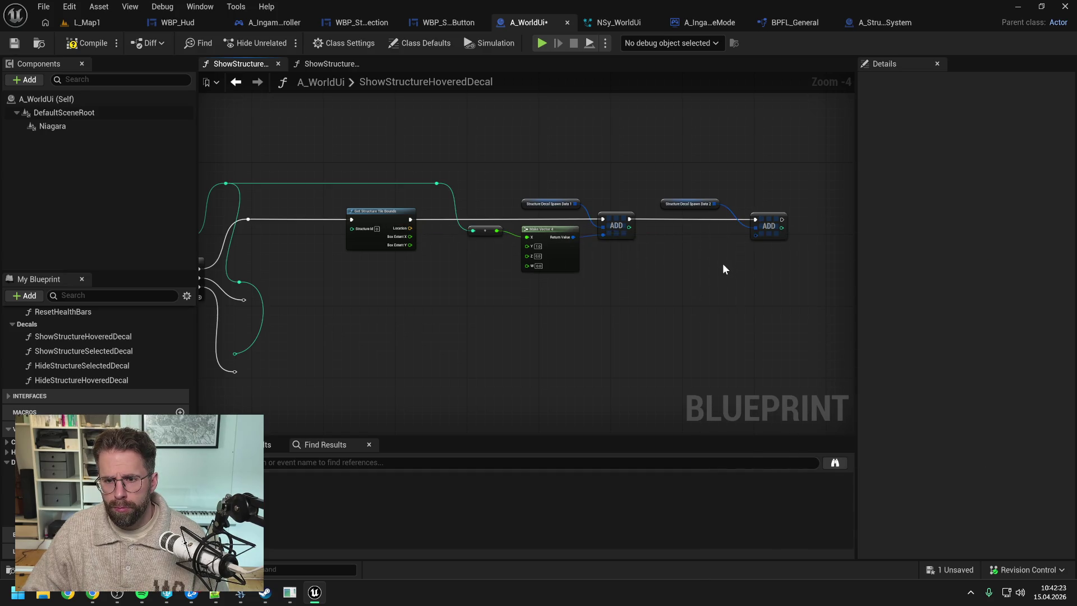
pyautogui.moveTo(414, 229); pyautogui.dragTo(756, 235)
pyautogui.click(725, 277)
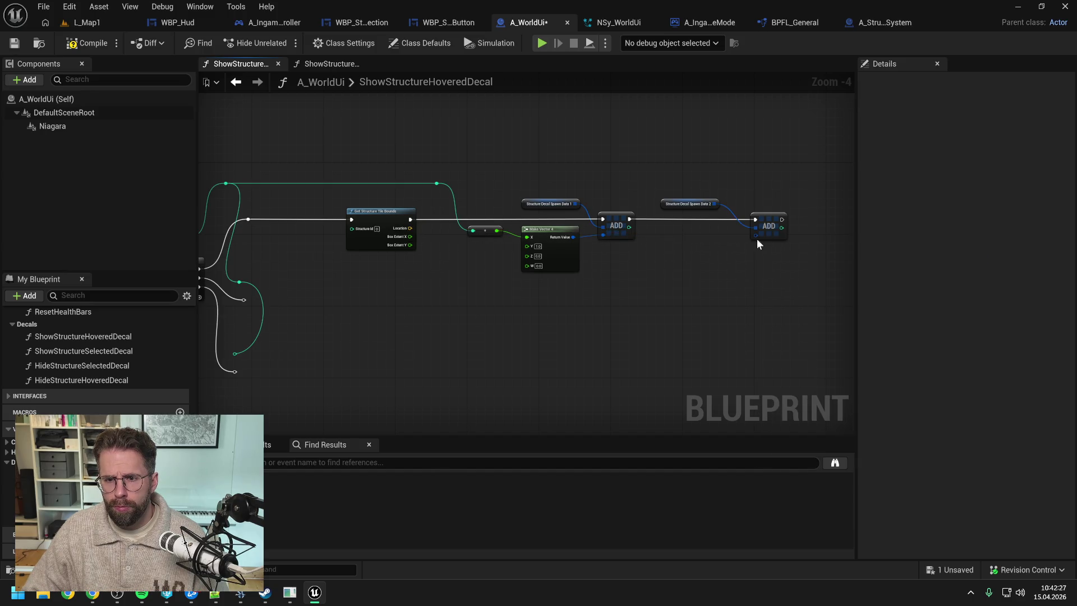
# - Split the second ADD's input and feed X, Y, Z from a Break Vector of Location, with reroute knots
pyautogui.rightClick(757, 236)
pyautogui.click(786, 285)
pyautogui.moveTo(410, 228); pyautogui.dragTo(697, 244)
pyautogui.write('break')
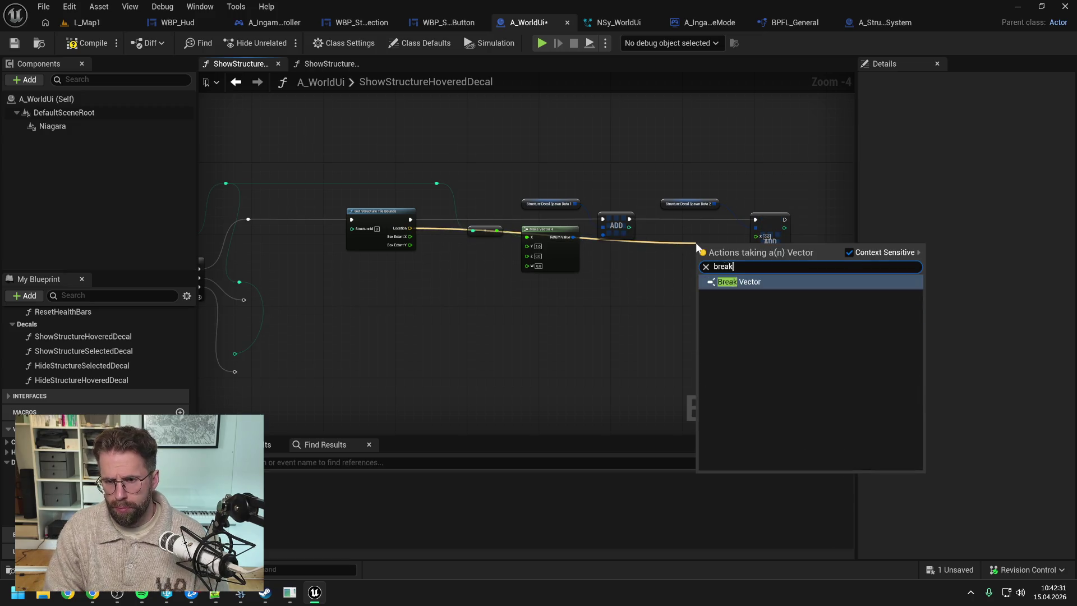
pyautogui.press('Return')
pyautogui.scroll(2, 728, 240)
pyautogui.moveTo(732, 256)
pyautogui.mouseDown()
pyautogui.moveTo(778, 235)
pyautogui.moveTo(778, 249)
pyautogui.mouseUp()
pyautogui.moveTo(732, 281)
pyautogui.mouseDown()
pyautogui.moveTo(776, 261)
pyautogui.moveTo(698, 224)
pyautogui.moveTo(639, 271)
pyautogui.moveTo(715, 251)
pyautogui.moveTo(672, 178)
pyautogui.moveTo(649, 170)
pyautogui.moveTo(400, 180)
pyautogui.mouseUp()
pyautogui.doubleClick(717, 247)
pyautogui.doubleClick(655, 175)
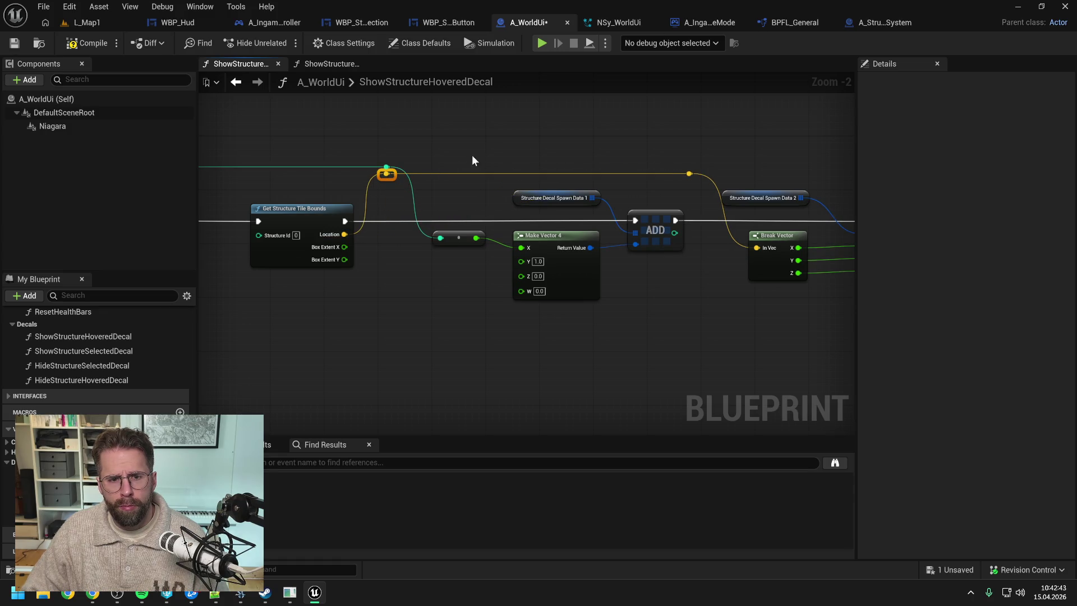
# - Wire Box Extent X and Y into Make Vector 4's Z and W
pyautogui.scroll(-1, 544, 146)
pyautogui.moveTo(366, 237); pyautogui.dragTo(519, 262)
pyautogui.moveTo(366, 247); pyautogui.dragTo(524, 274)
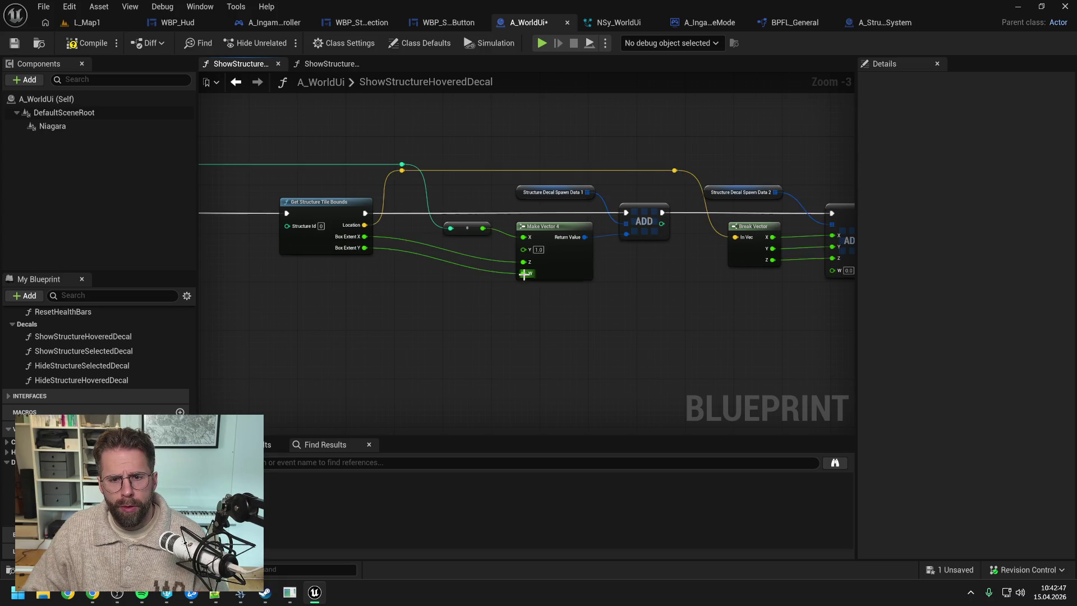
pyautogui.scroll(-1, 648, 263)
# - Delete the Sequence node and its reroute knots, wiring ADD's execution straight into Get Structure Tile Bounds
pyautogui.moveTo(533, 386); pyautogui.dragTo(429, 272)
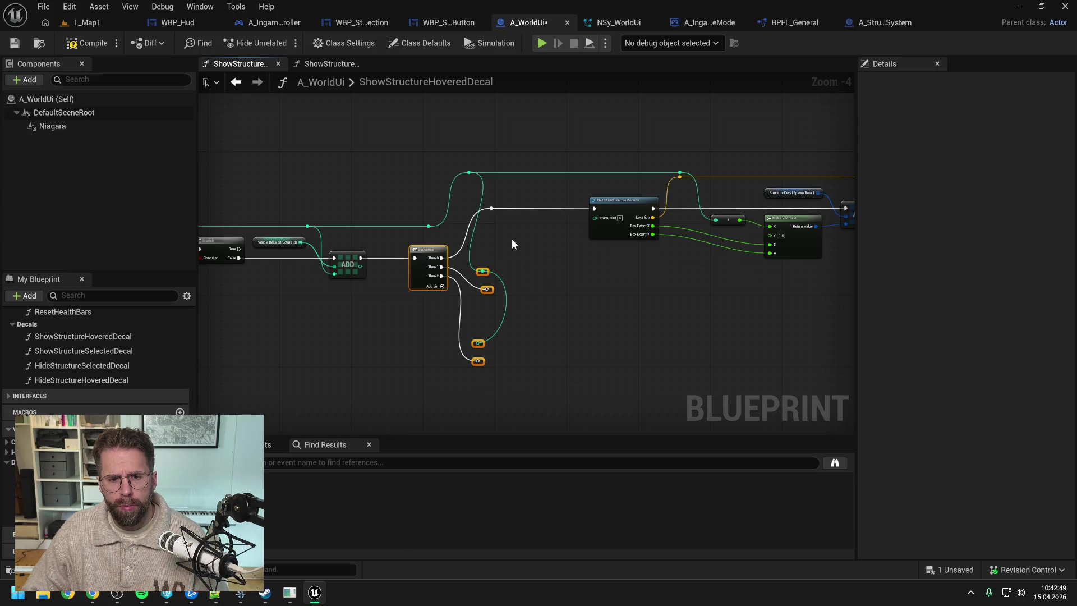
pyautogui.press('Delete')
pyautogui.moveTo(361, 258); pyautogui.dragTo(594, 208)
pyautogui.moveTo(428, 141); pyautogui.dragTo(496, 229)
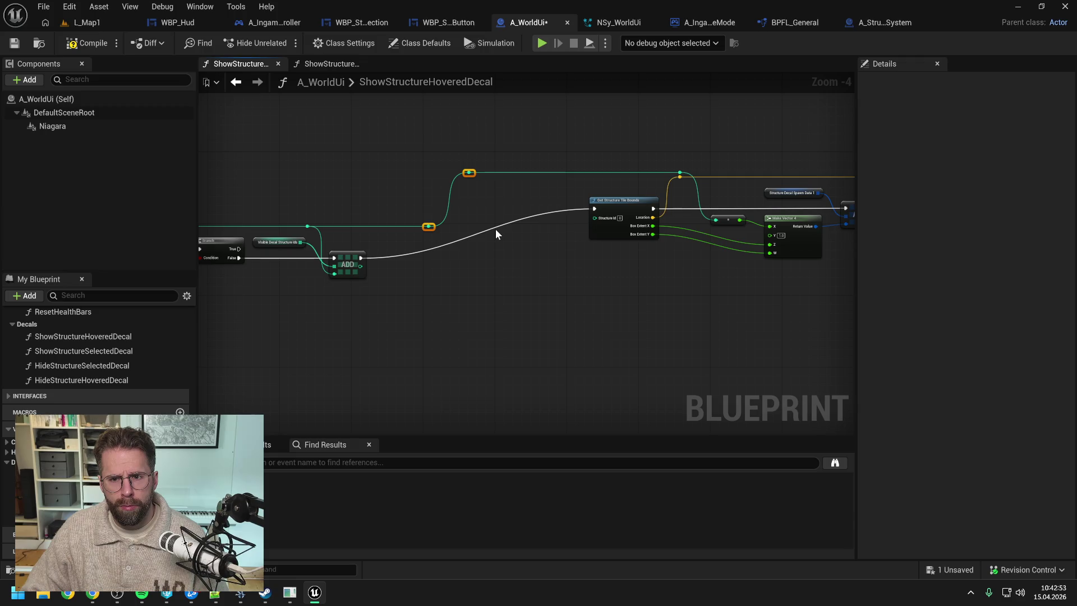
pyautogui.press('Delete')
pyautogui.scroll(-4, 496, 229)
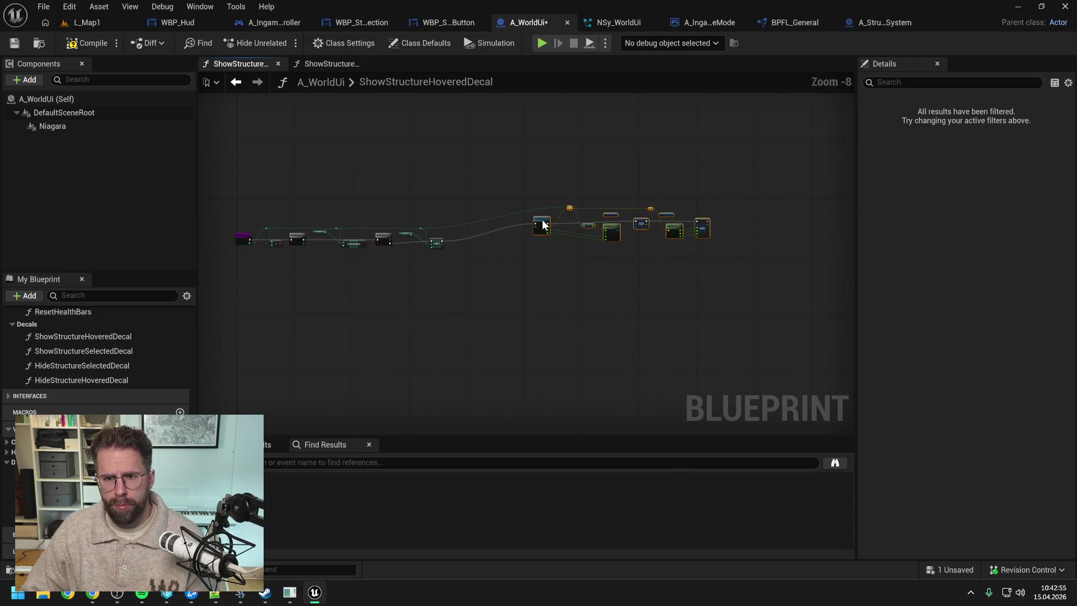
pyautogui.scroll(4, 579, 231)
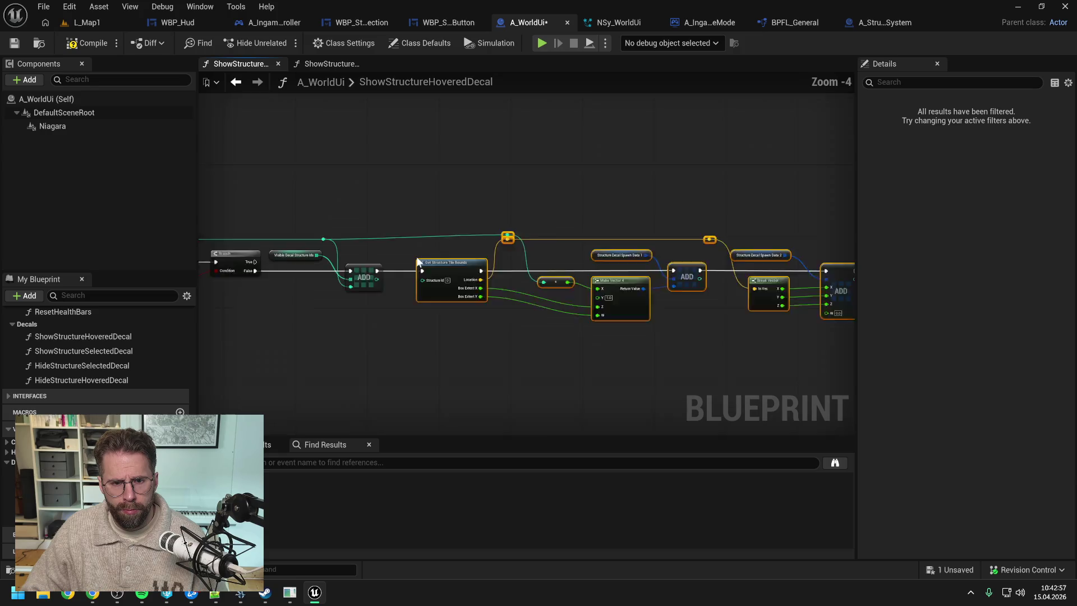
pyautogui.scroll(2, 418, 256)
# - Add a reroute knot on the Structure Id wire and connect it to Get Structure Tile Bounds' Structure Id
pyautogui.click(409, 251)
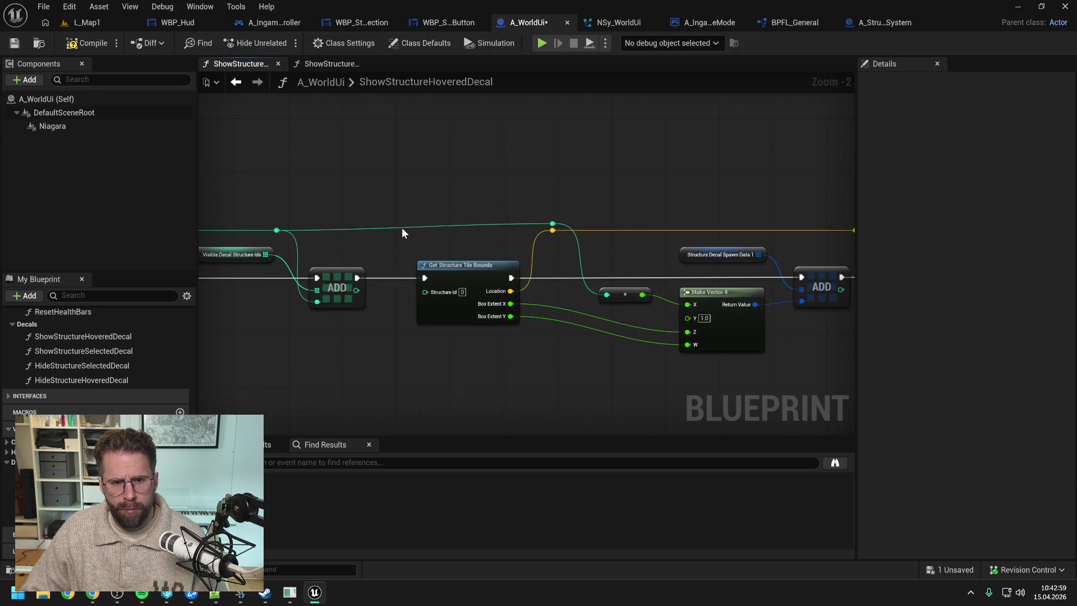
pyautogui.moveTo(533, 201); pyautogui.dragTo(563, 238)
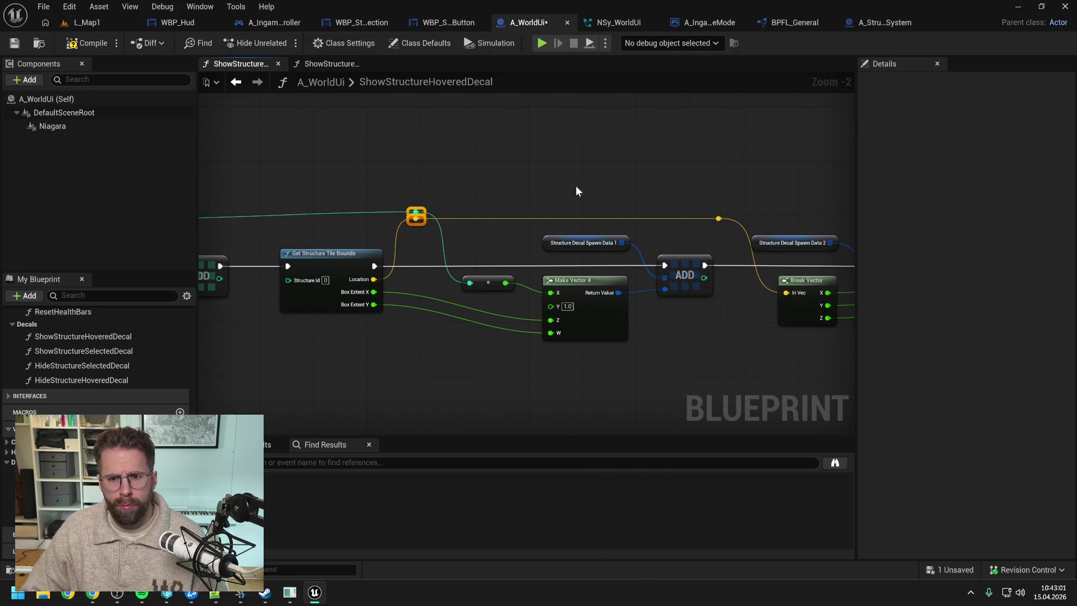
pyautogui.moveTo(692, 194)
pyautogui.mouseDown()
pyautogui.moveTo(713, 186)
pyautogui.moveTo(674, 193)
pyautogui.moveTo(697, 192)
pyautogui.mouseUp()
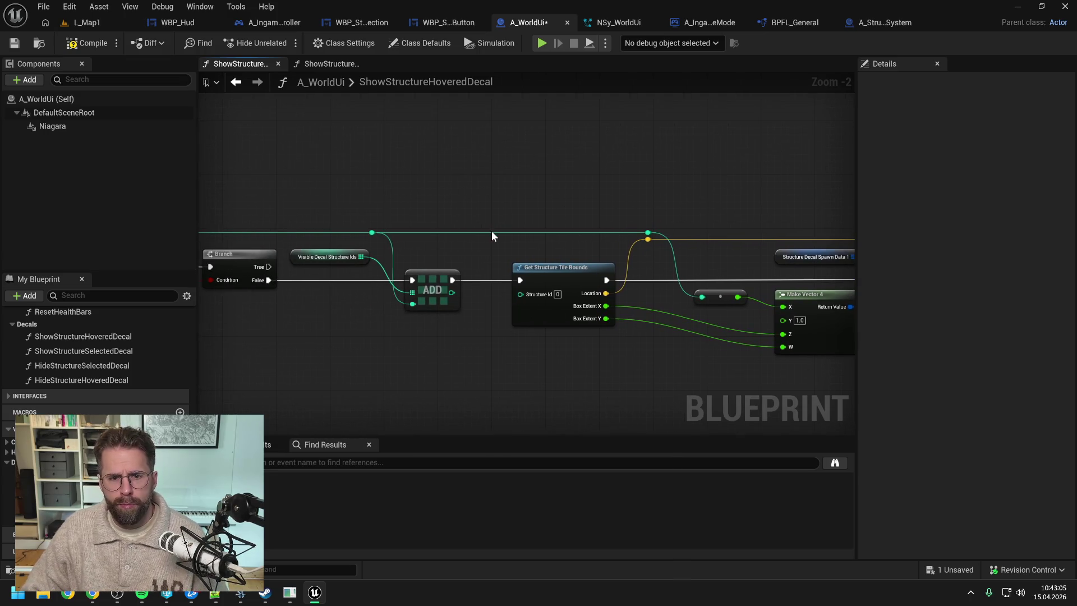
pyautogui.doubleClick(486, 230)
pyautogui.moveTo(492, 232); pyautogui.dragTo(522, 292)
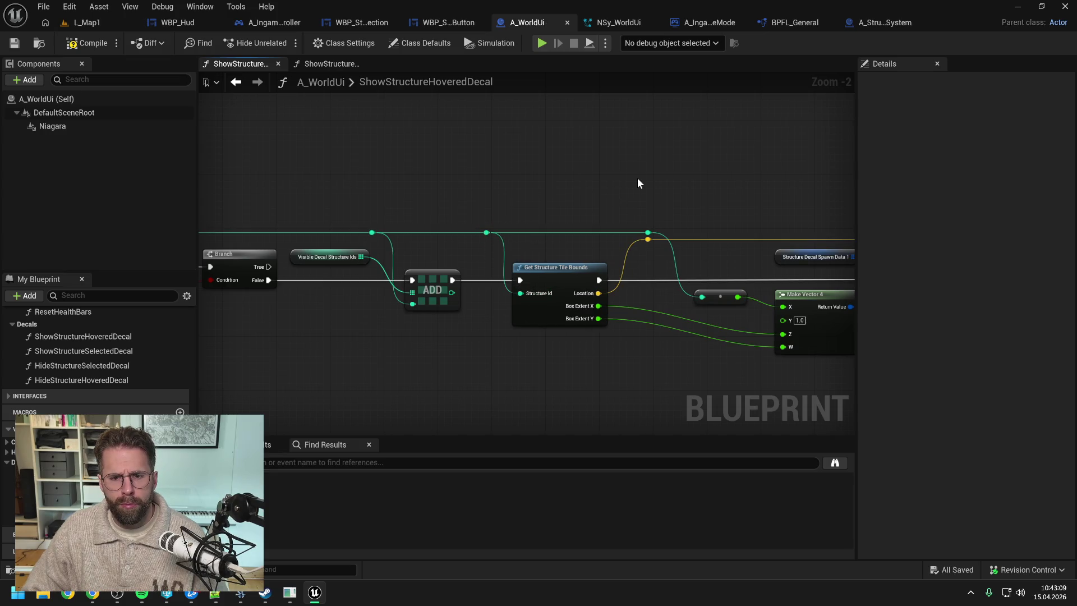
# - Marquee-select every node in the ShowStructureHoveredDecal function graph
pyautogui.scroll(-1, 638, 177)
pyautogui.moveTo(735, 177); pyautogui.dragTo(550, 180)
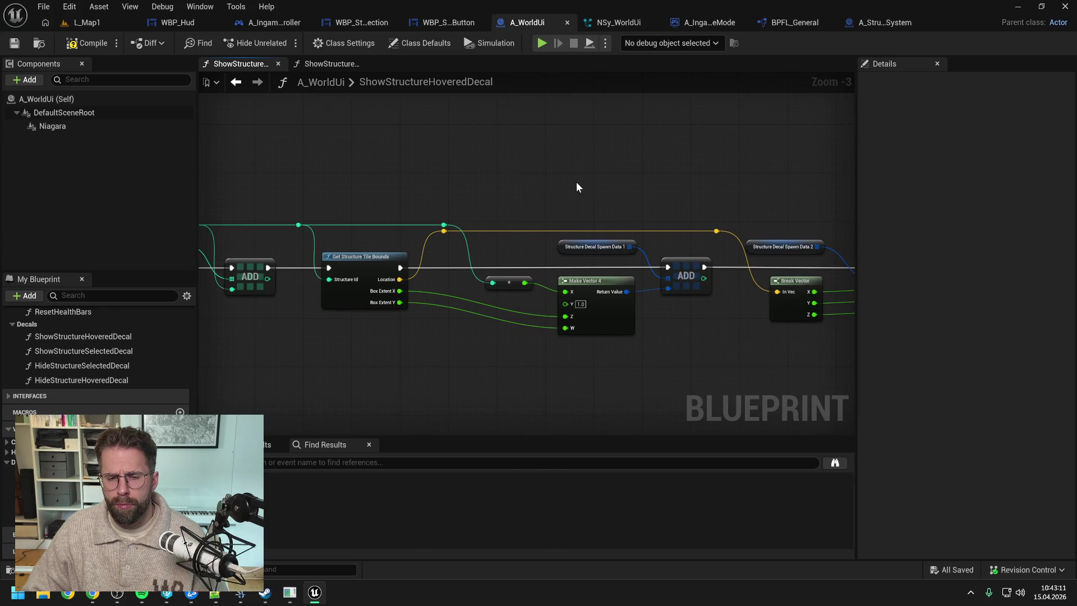
pyautogui.moveTo(688, 184)
pyautogui.mouseDown()
pyautogui.moveTo(588, 180)
pyautogui.moveTo(685, 175)
pyautogui.moveTo(477, 176)
pyautogui.moveTo(519, 184)
pyautogui.mouseUp()
pyautogui.scroll(-1, 587, 180)
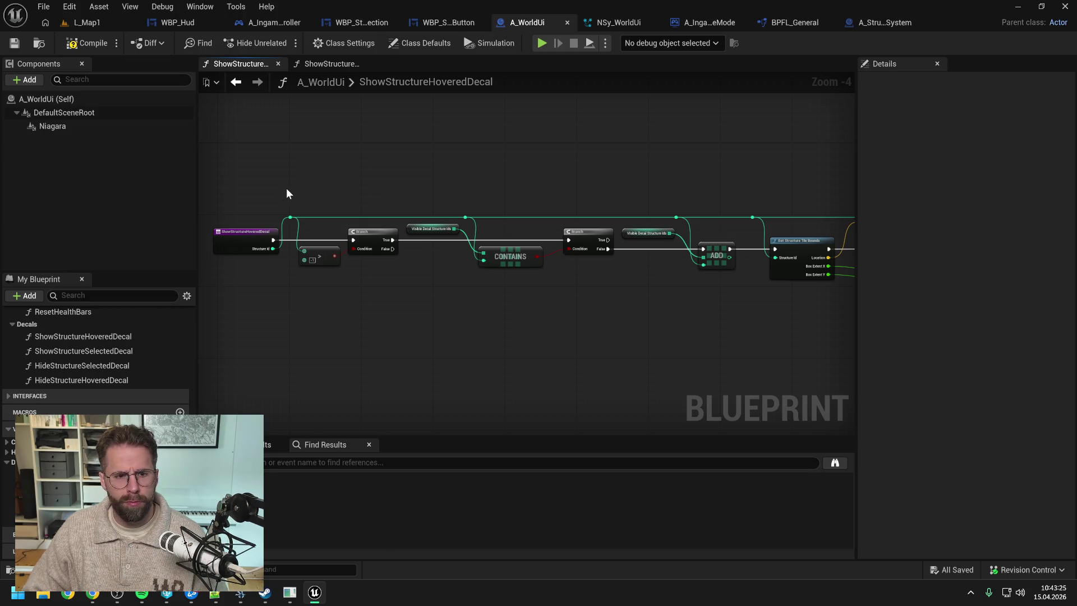
pyautogui.scroll(-2, 287, 193)
pyautogui.moveTo(288, 193); pyautogui.dragTo(753, 289)
pyautogui.scroll(3, 348, 220)
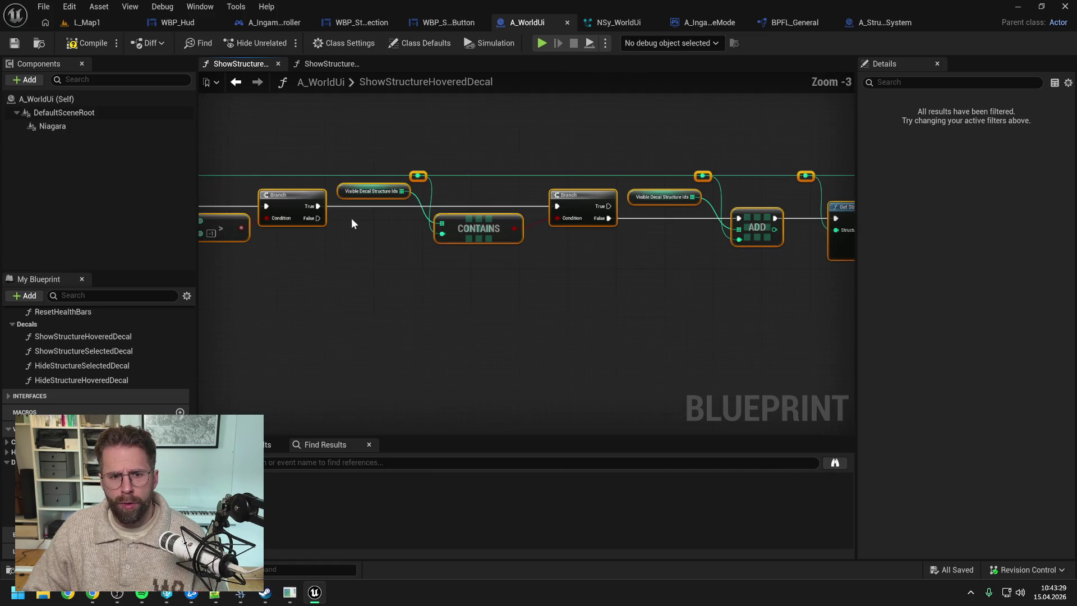
# - Collapse the selected nodes into a new function named ShowStructureDecal and save
pyautogui.rightClick(298, 207)
pyautogui.click(355, 391)
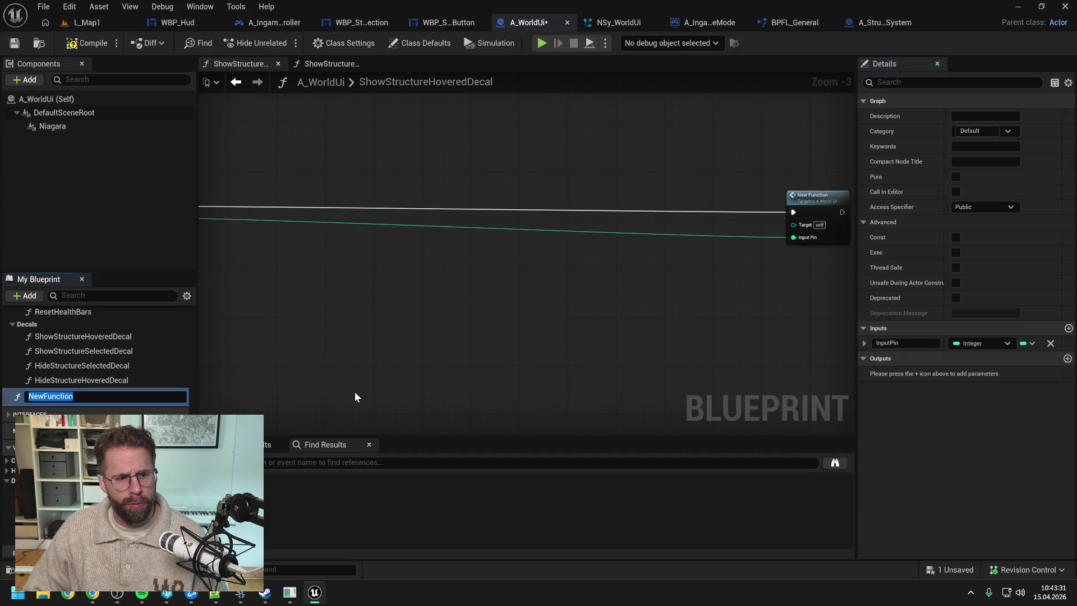
pyautogui.write('ShowStructuer')
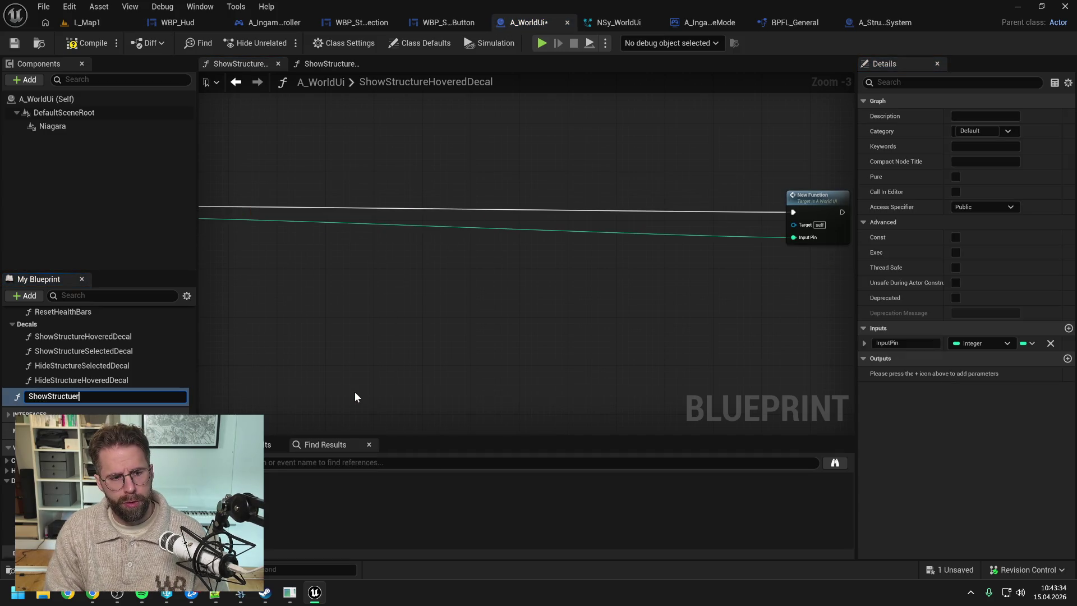
pyautogui.press('BackSpace')
pyautogui.write('cal')
pyautogui.press('Return')
pyautogui.hotkey('ctrl', 's')
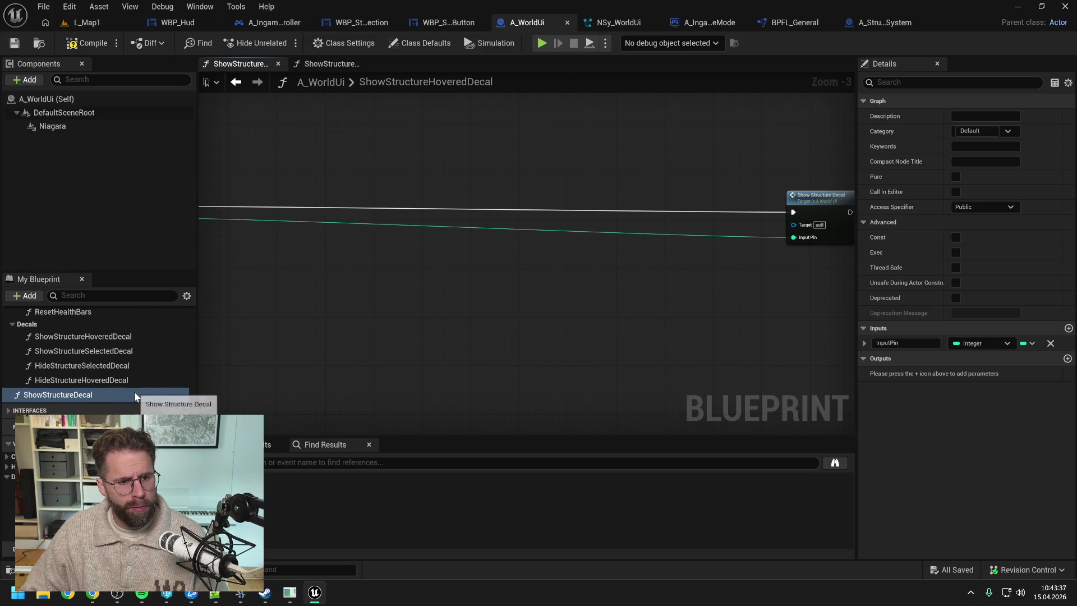
# - File ShowStructureDecal under the Decals category and save the blueprint
pyautogui.scroll(4, 79, 393)
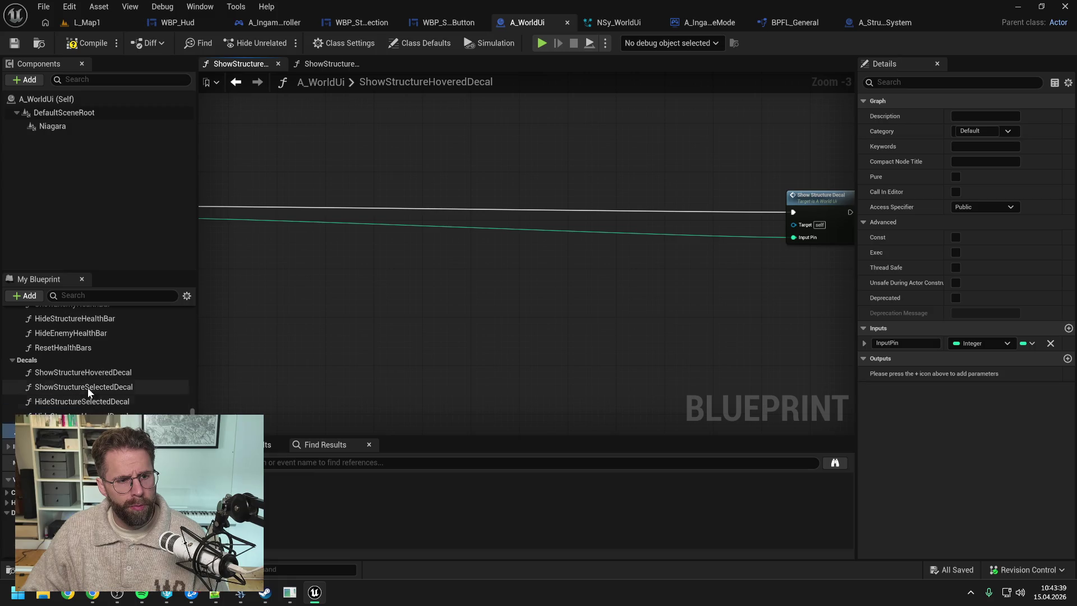
pyautogui.scroll(5, 55, 371)
pyautogui.scroll(3, 55, 372)
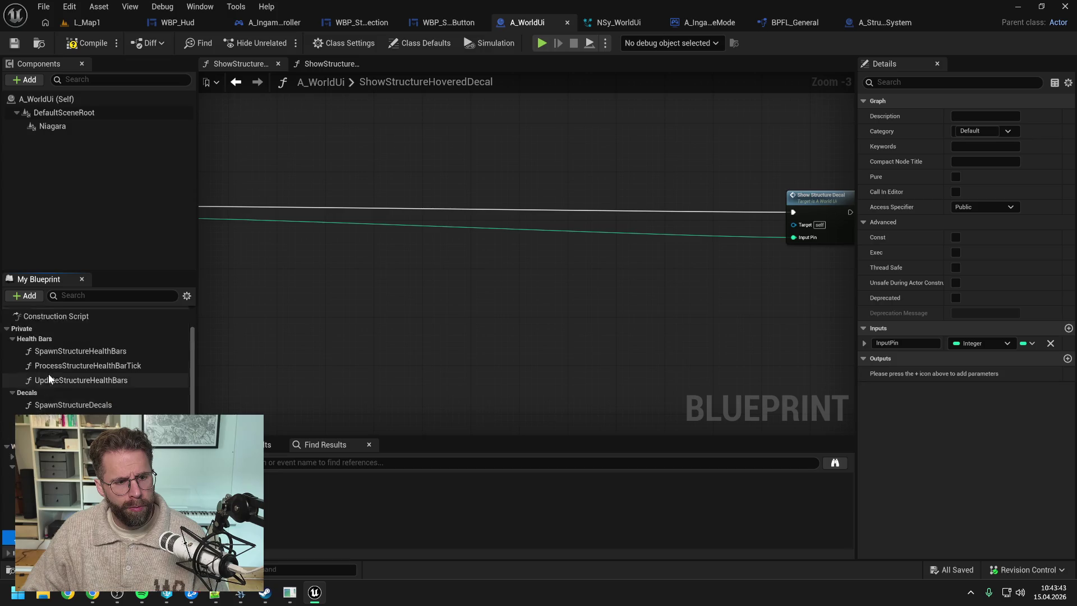
pyautogui.click(16, 357)
pyautogui.moveTo(8, 512)
pyautogui.mouseDown()
pyautogui.moveTo(8, 389)
pyautogui.moveTo(28, 367)
pyautogui.mouseUp()
pyautogui.hotkey('ctrl', 's')
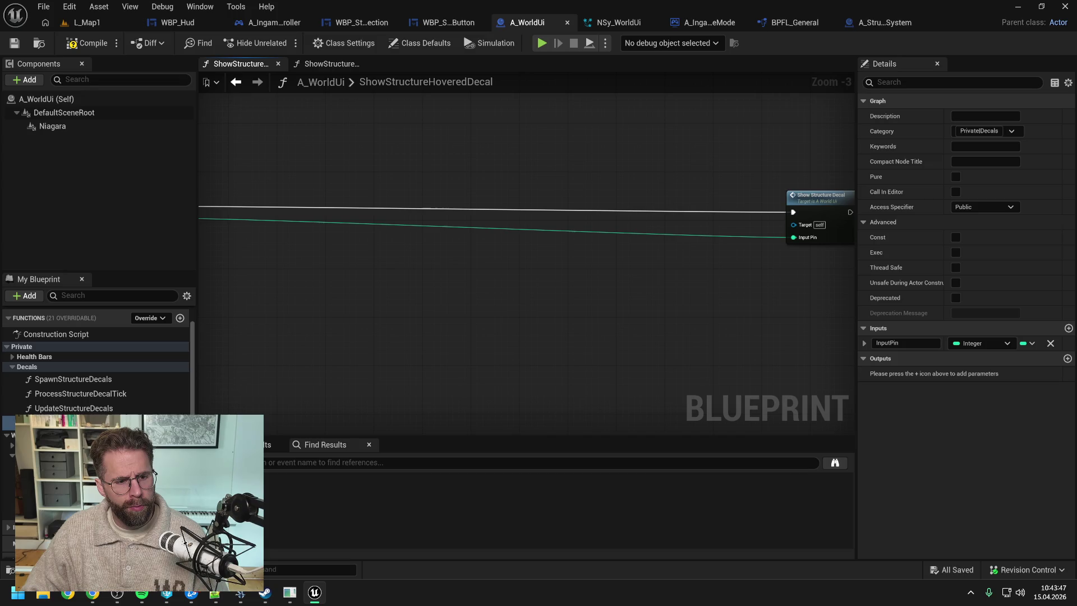
pyautogui.moveTo(33, 423); pyautogui.dragTo(76, 382)
# - Make ShowStructureDecal private and move its call next to the entry node
pyautogui.click(984, 207)
pyautogui.click(966, 236)
pyautogui.scroll(-2, 775, 284)
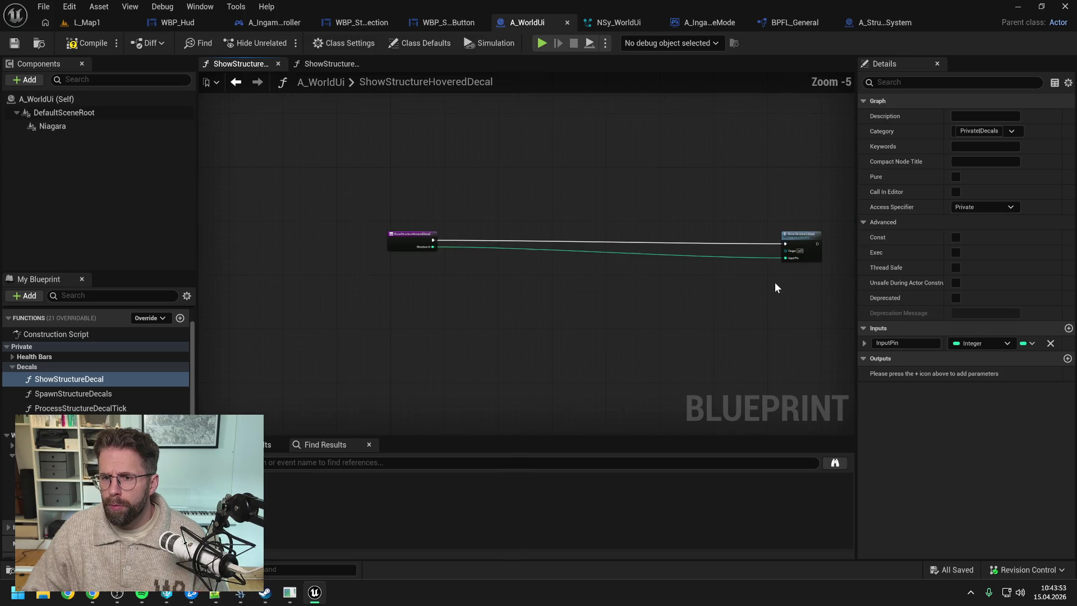
pyautogui.moveTo(798, 242); pyautogui.dragTo(493, 241)
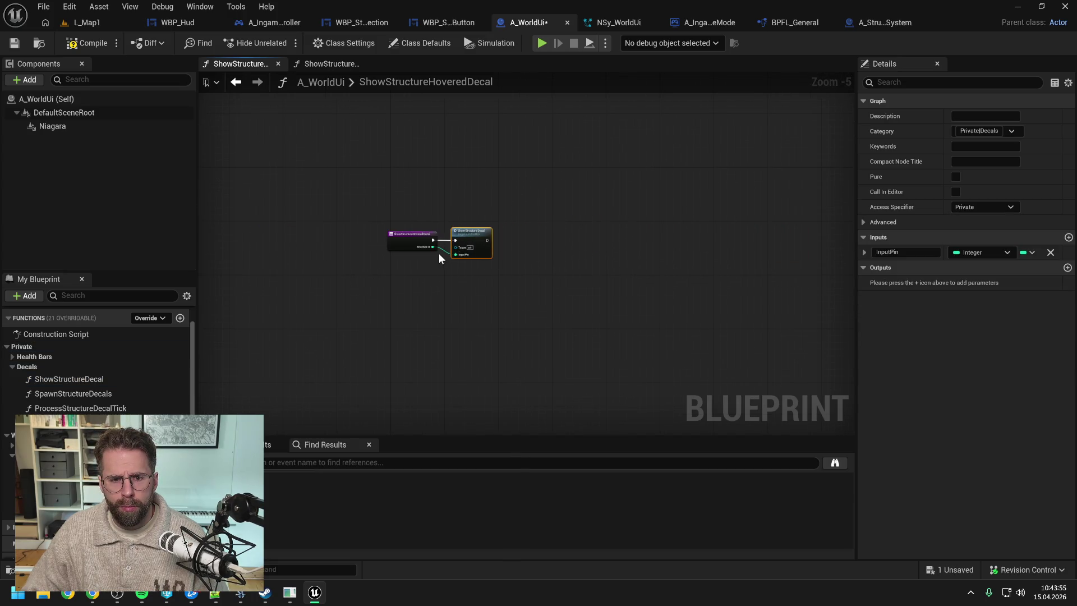
pyautogui.scroll(3, 440, 253)
# - Begin renaming the function's InputPin input to StructureId
pyautogui.click(906, 252)
pyautogui.hotkey('ctrl', 'a')
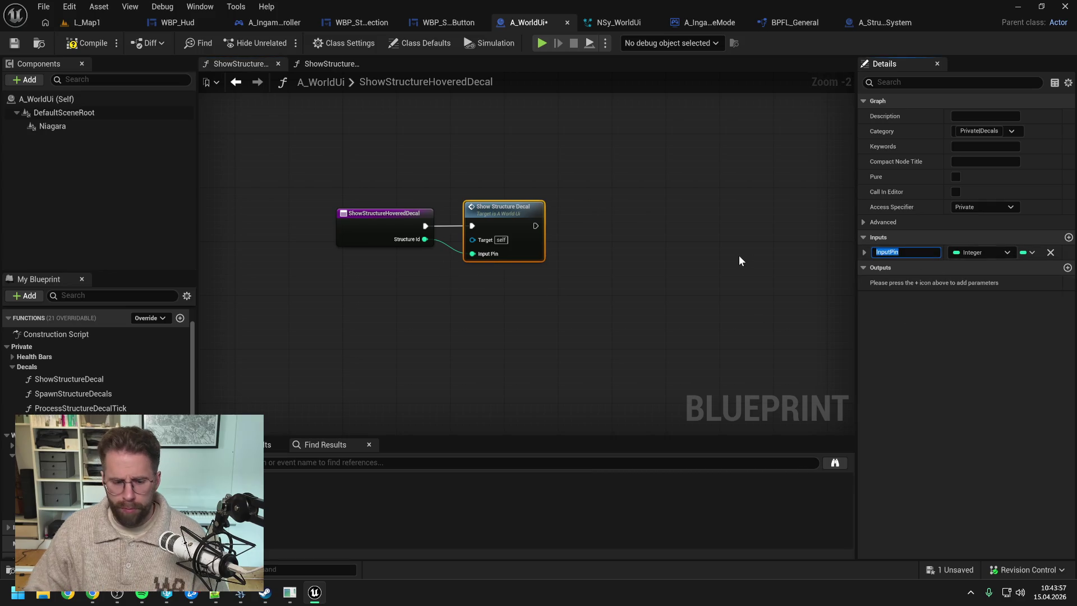
pyautogui.write('Strucu')
pyautogui.press('BackSpace')
# - Finish naming the first input StructureId, add a second Integer input named State, and save
pyautogui.write('tureId')
pyautogui.press('Return')
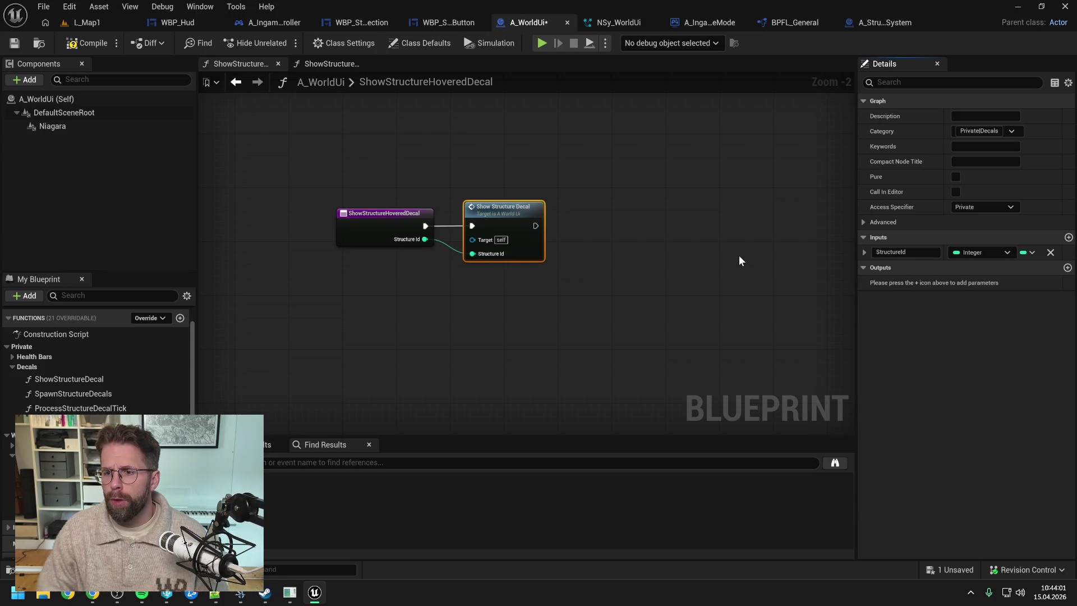
pyautogui.click(1068, 237)
pyautogui.click(974, 268)
pyautogui.click(942, 317)
pyautogui.click(905, 267)
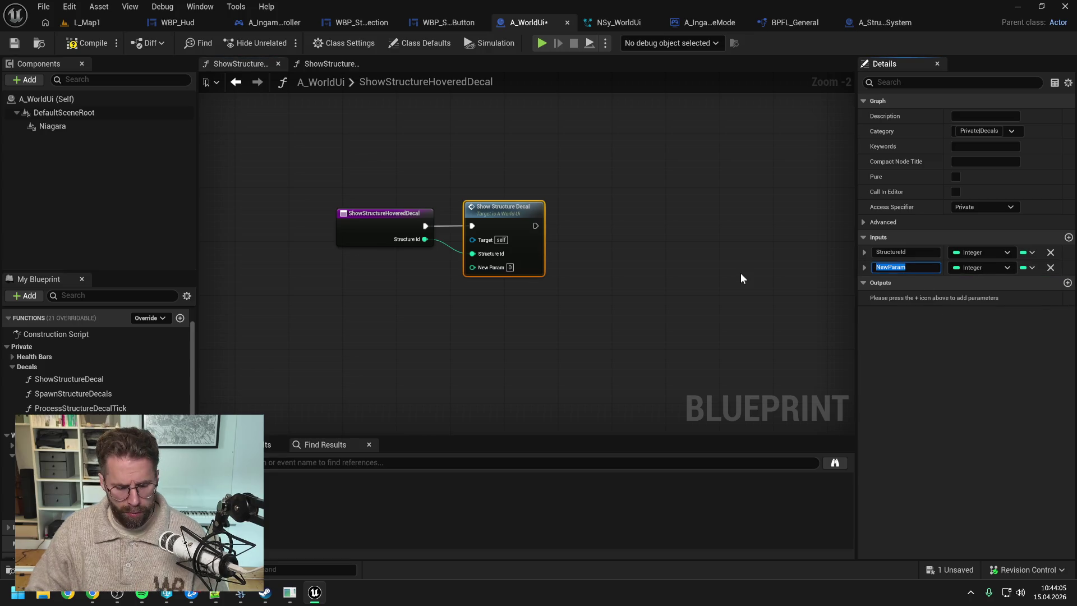
pyautogui.write('State')
pyautogui.press('Return')
pyautogui.hotkey('ctrl', 's')
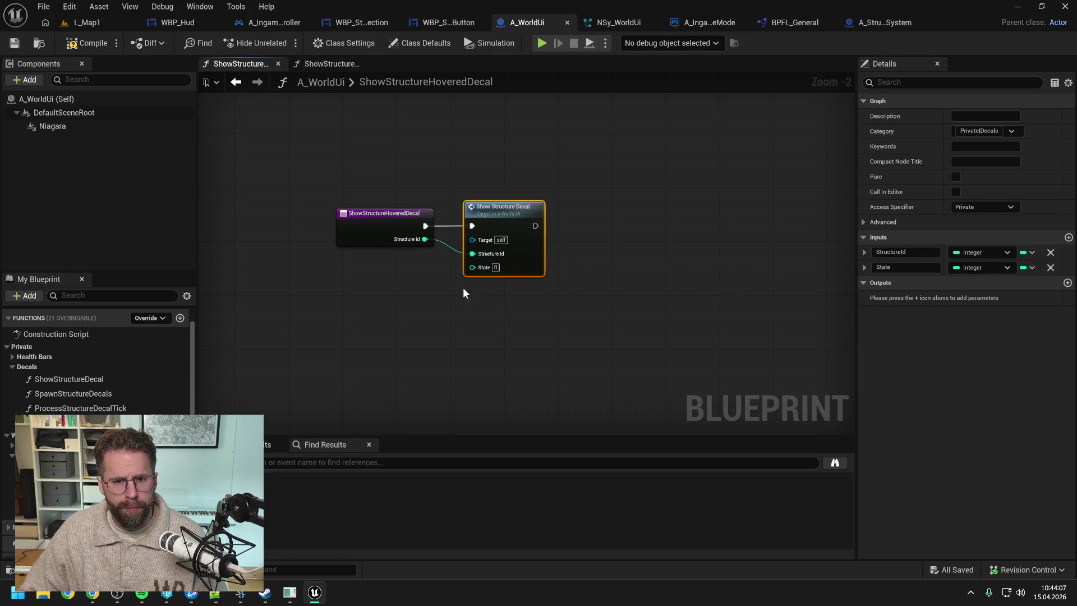
# - Expand the State input's settings to check its default value of 0
pyautogui.scroll(2, 430, 288)
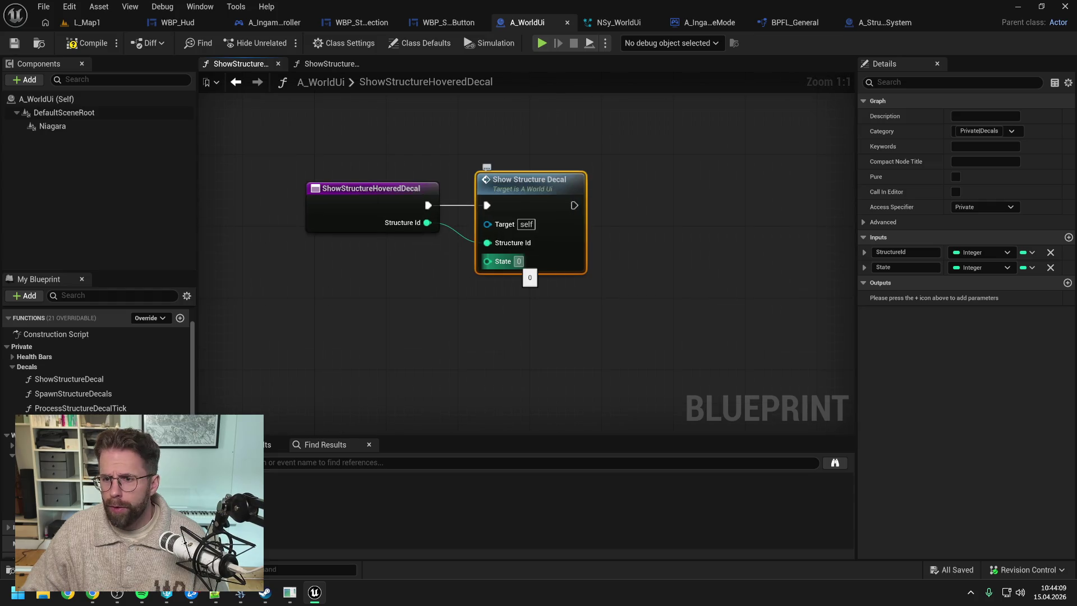
pyautogui.click(867, 268)
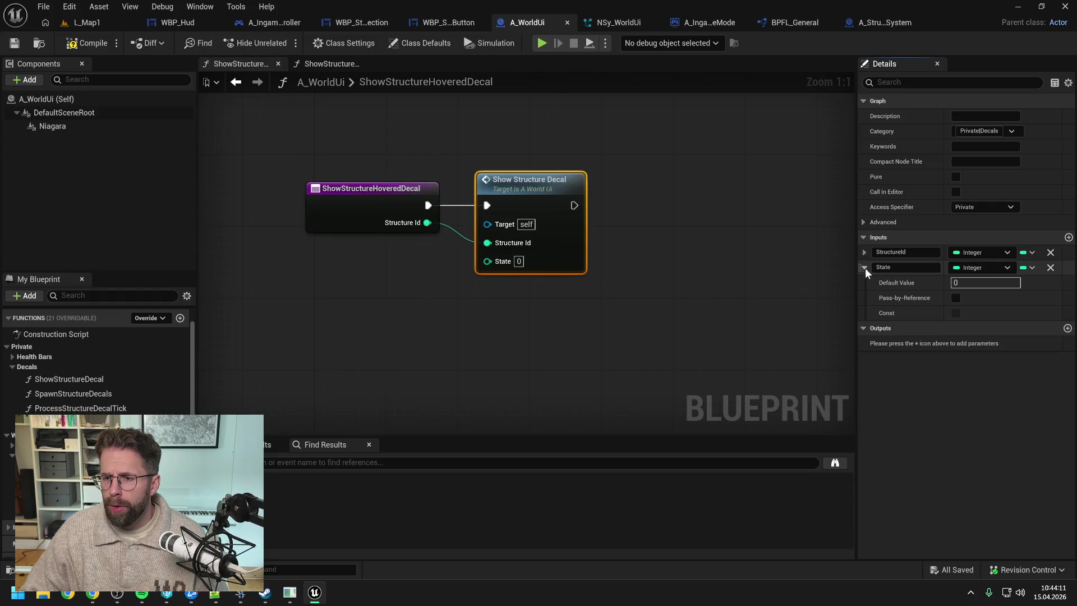
pyautogui.click(533, 288)
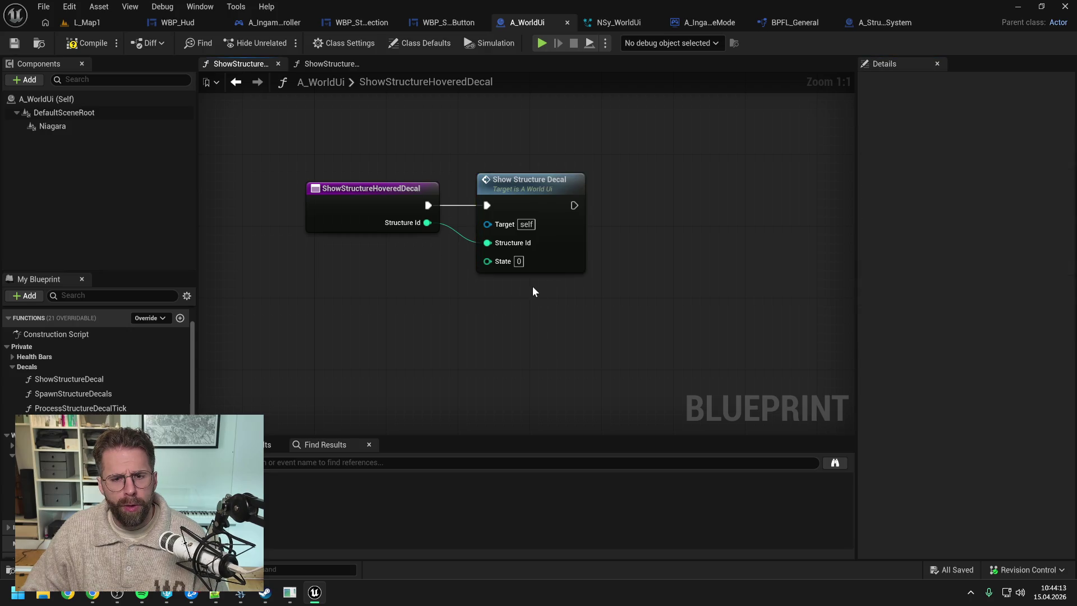
# - In the ShowStructureDecal graph, wire the State input into Make Vector 4's Y
pyautogui.doubleClick(526, 197)
pyautogui.scroll(7, 701, 263)
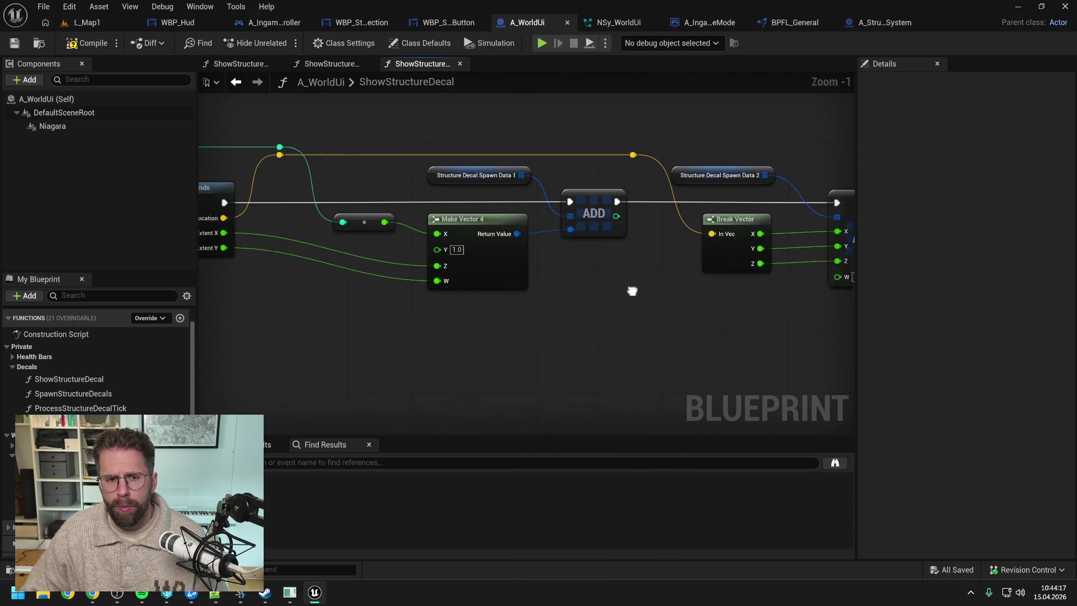
pyautogui.scroll(-1, 551, 254)
pyautogui.scroll(-4, 658, 270)
pyautogui.scroll(2, 388, 264)
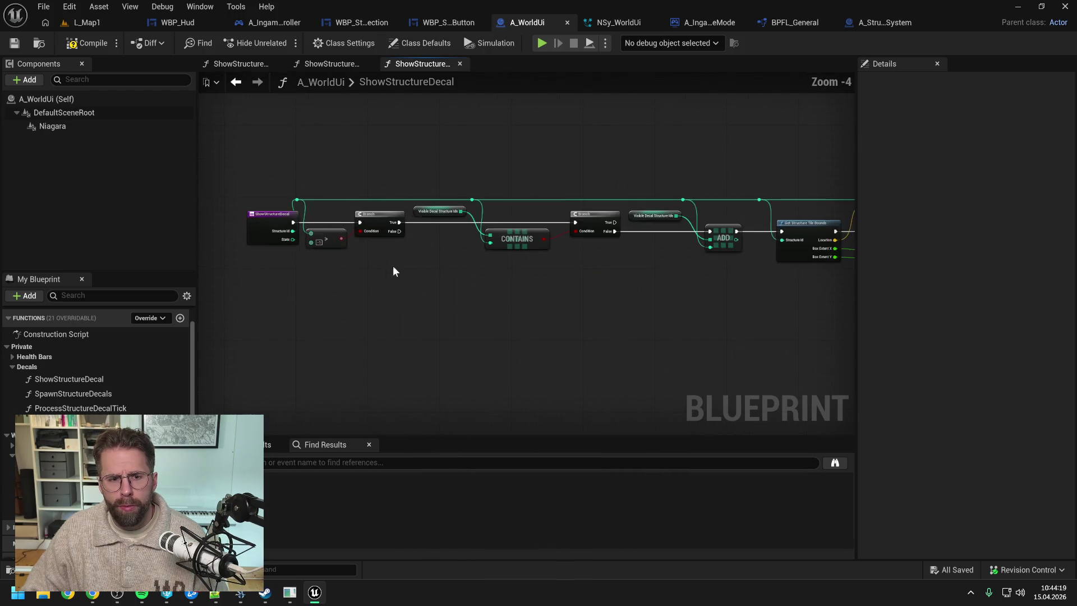
pyautogui.click(425, 235)
pyautogui.moveTo(443, 253)
pyautogui.mouseDown()
pyautogui.moveTo(968, 300)
pyautogui.moveTo(801, 300)
pyautogui.moveTo(799, 272)
pyautogui.mouseUp()
# - Add a reroute on the Box Extent wire and straighten the reroute nodes into lines
pyautogui.doubleClick(789, 268)
pyautogui.moveTo(788, 269); pyautogui.dragTo(752, 199)
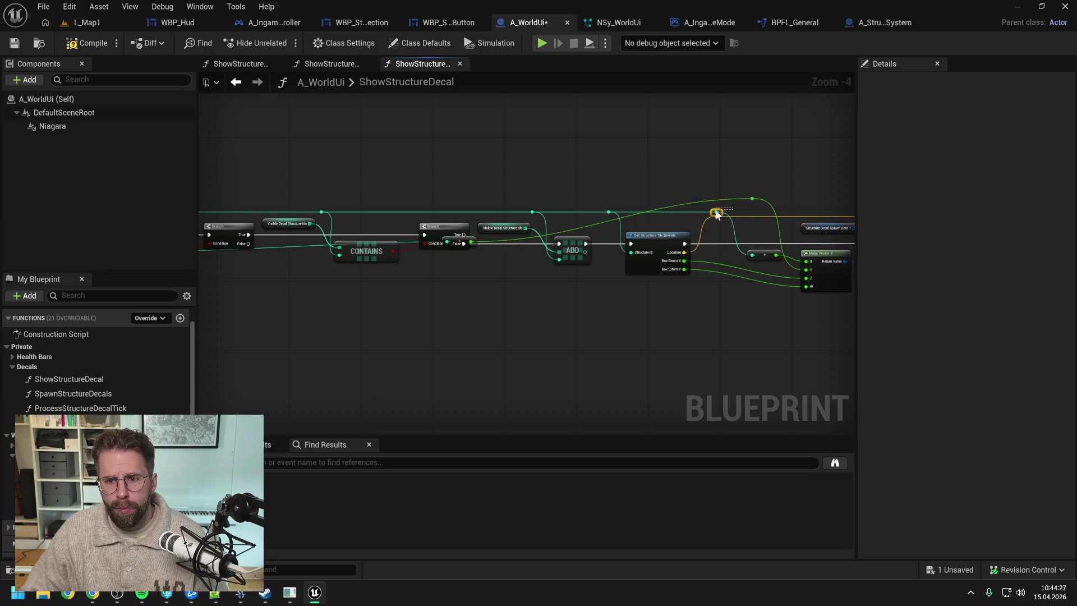
pyautogui.moveTo(275, 181); pyautogui.dragTo(771, 219)
pyautogui.press('q')
pyautogui.click(637, 259)
pyautogui.moveTo(634, 250)
pyautogui.mouseDown()
pyautogui.moveTo(429, 224)
pyautogui.moveTo(914, 227)
pyautogui.moveTo(660, 225)
pyautogui.mouseUp()
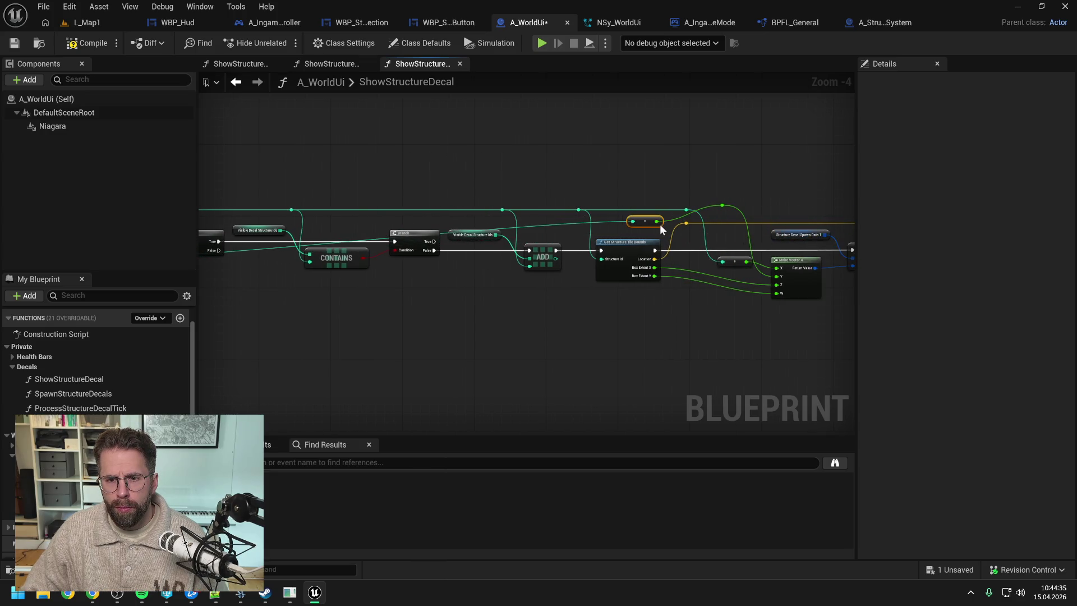
pyautogui.keyDown('shift'); pyautogui.click(723, 206); pyautogui.keyUp('shift')
pyautogui.press('q')
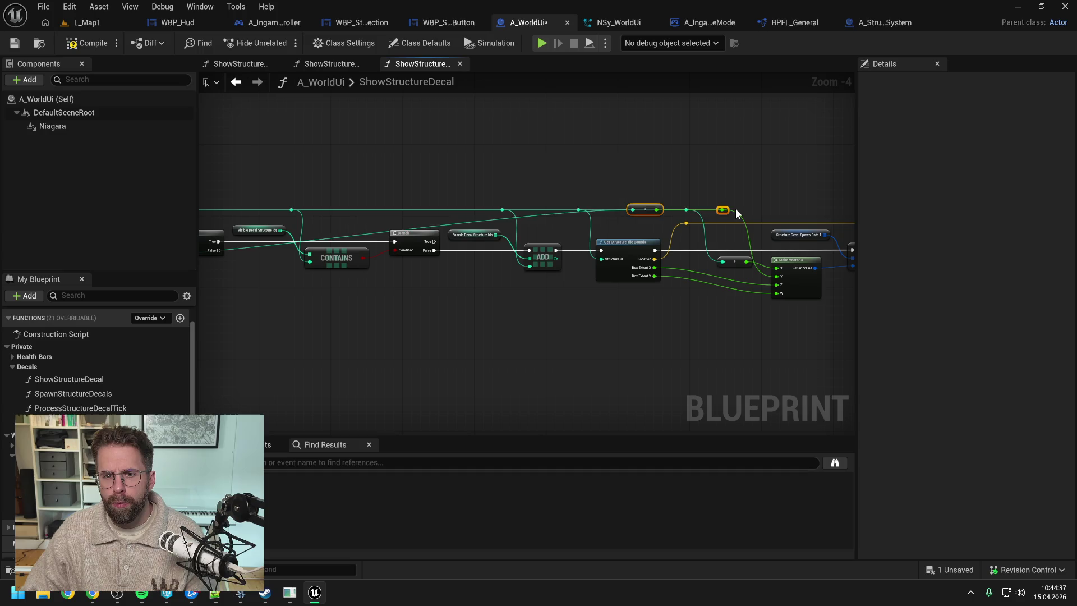
# - Straighten the entry node's diagonal wire with a new reroute and save the blueprint
pyautogui.moveTo(670, 192); pyautogui.dragTo(802, 163)
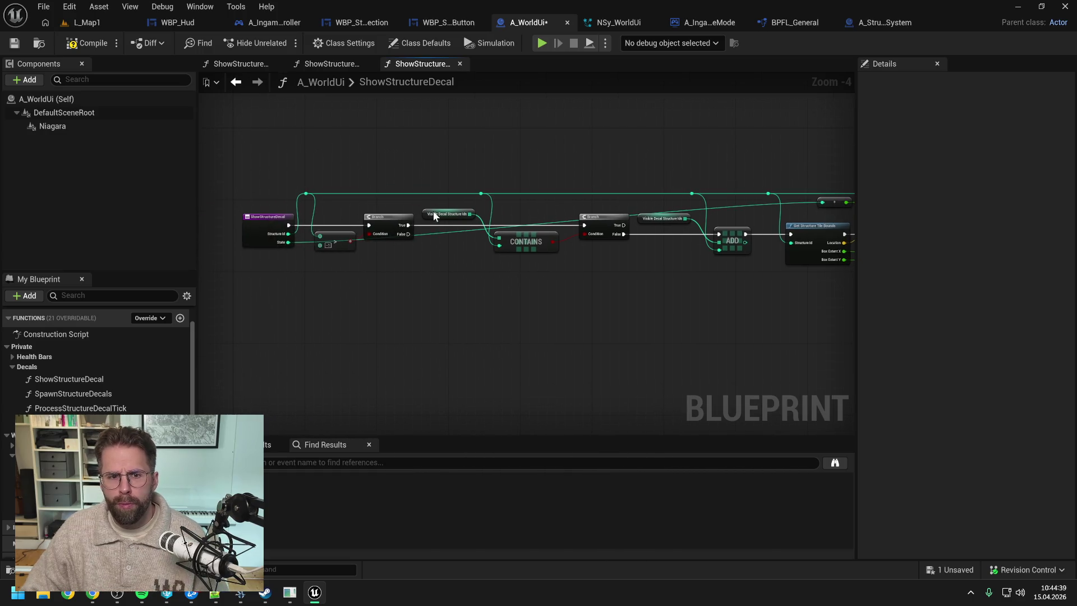
pyautogui.doubleClick(432, 234)
pyautogui.moveTo(433, 235); pyautogui.dragTo(308, 202)
pyautogui.moveTo(642, 168); pyautogui.dragTo(490, 169)
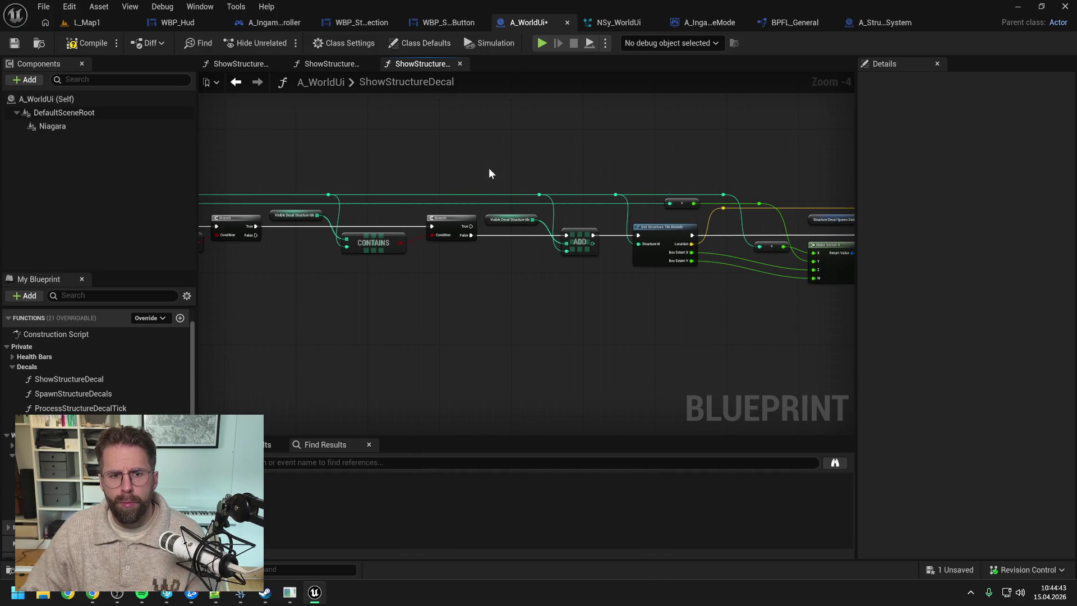
pyautogui.scroll(-1, 581, 164)
pyautogui.hotkey('ctrl', 's')
pyautogui.moveTo(274, 131)
pyautogui.mouseDown()
pyautogui.moveTo(763, 164)
pyautogui.moveTo(776, 174)
pyautogui.moveTo(595, 136)
pyautogui.mouseUp()
pyautogui.click(615, 148)
pyautogui.hotkey('ctrl', 's')
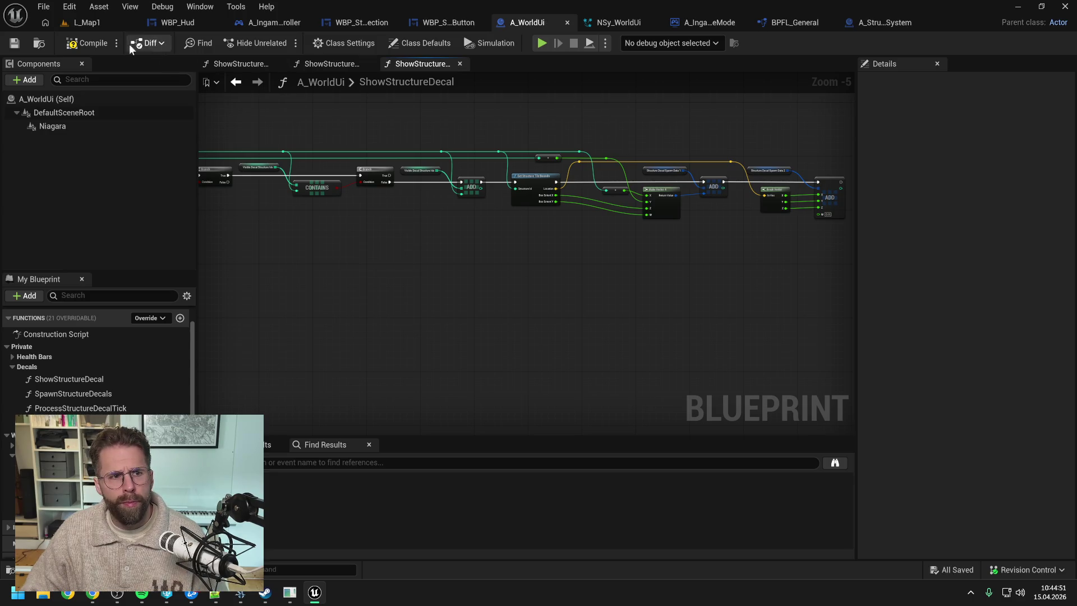
# - Open the ShowStructureSelectedDecal function graph
pyautogui.moveTo(373, 128); pyautogui.dragTo(521, 132)
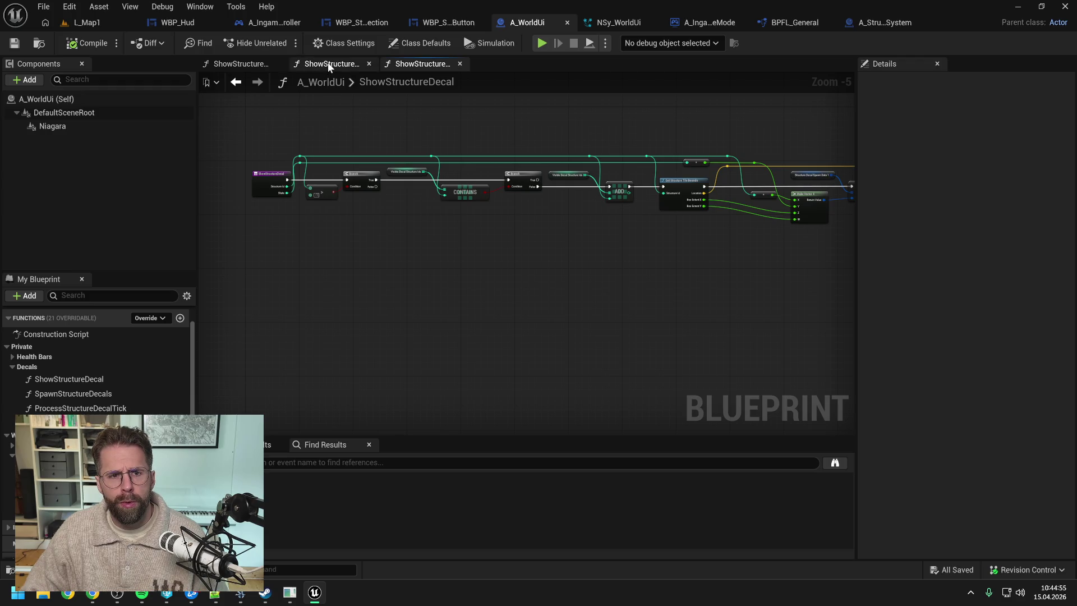
pyautogui.scroll(-2, 140, 409)
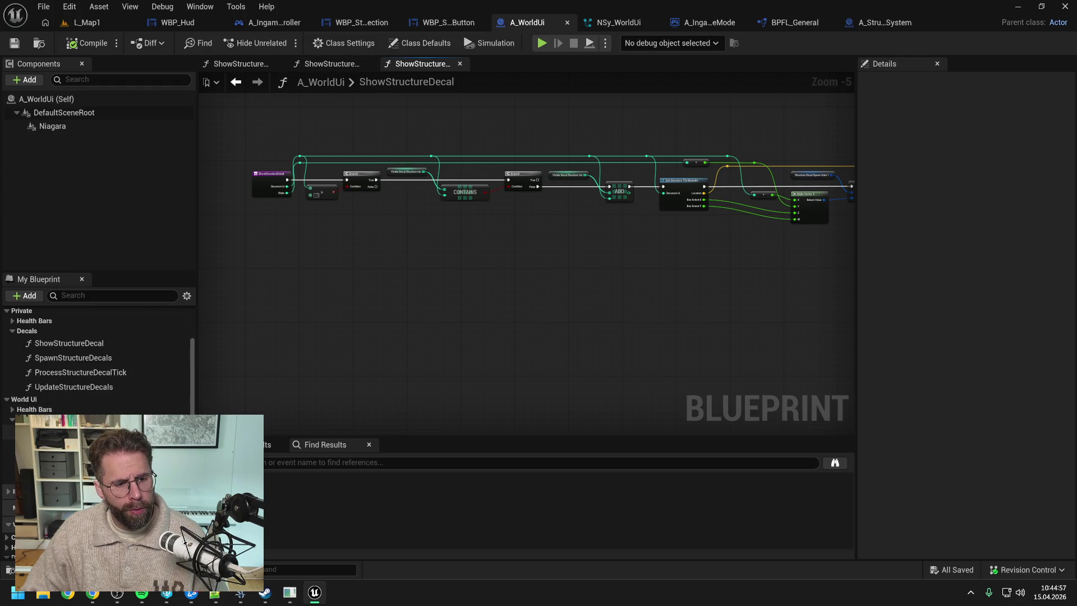
pyautogui.doubleClick(73, 430)
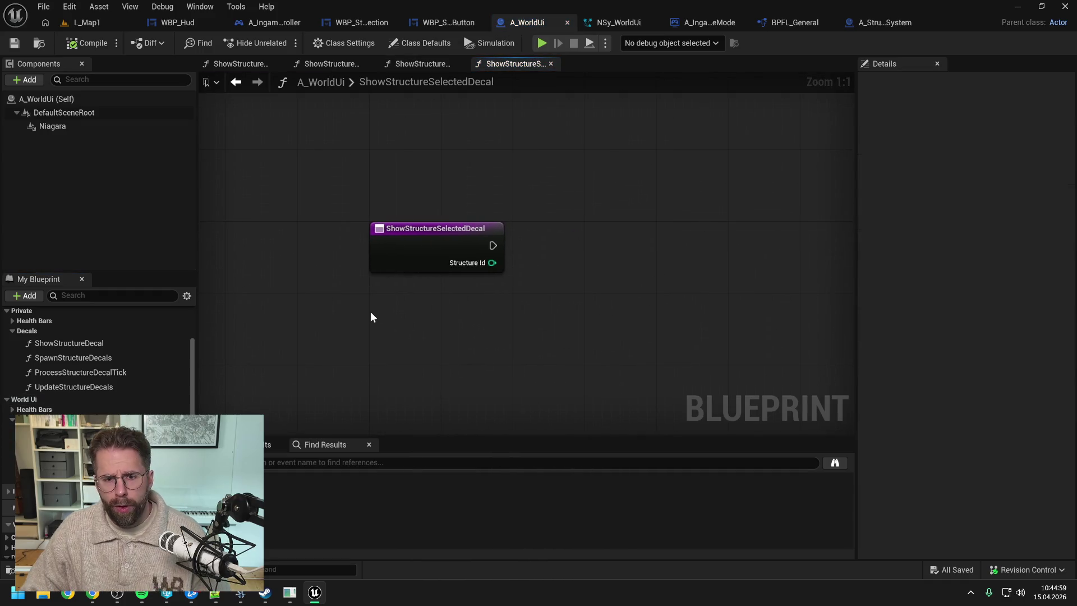
# - Add a Show Structure Decal call wired to the entry's execution and Structure Id
pyautogui.scroll(-5, 97, 394)
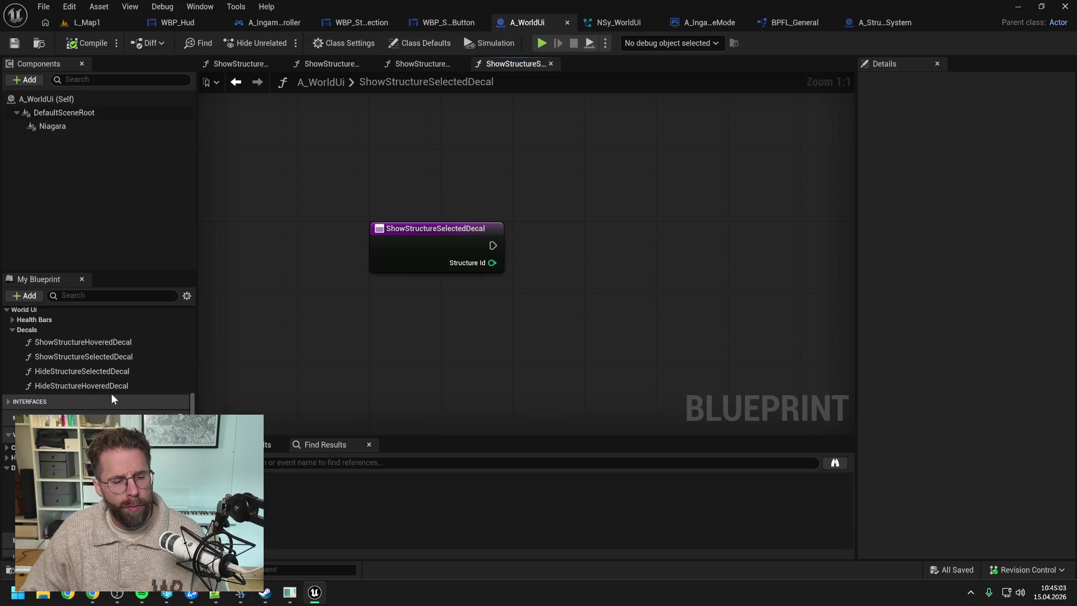
pyautogui.scroll(1, 93, 387)
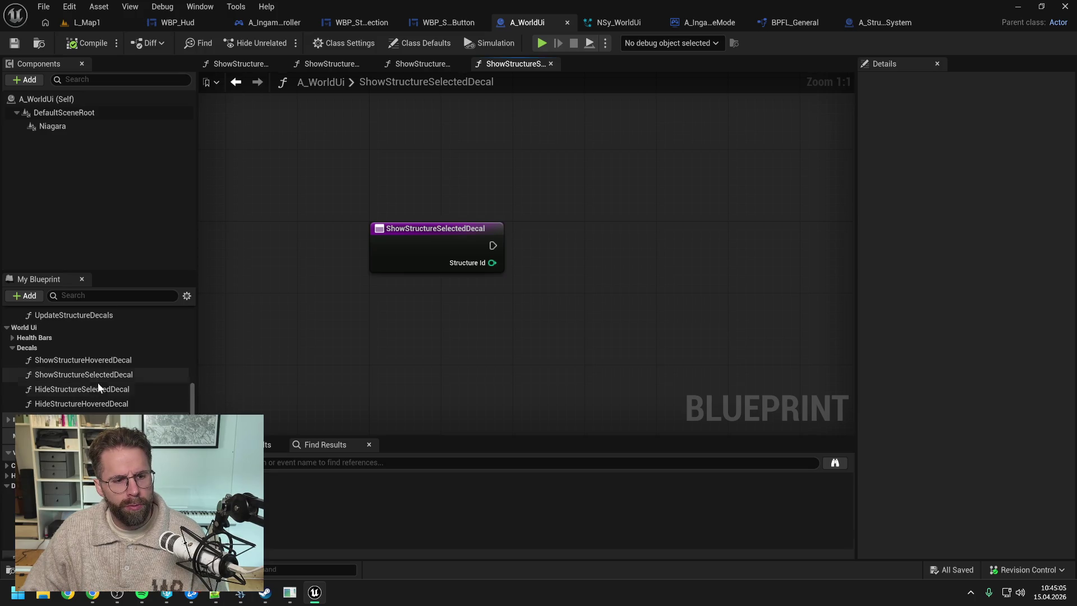
pyautogui.scroll(1, 105, 395)
pyautogui.scroll(3, 95, 365)
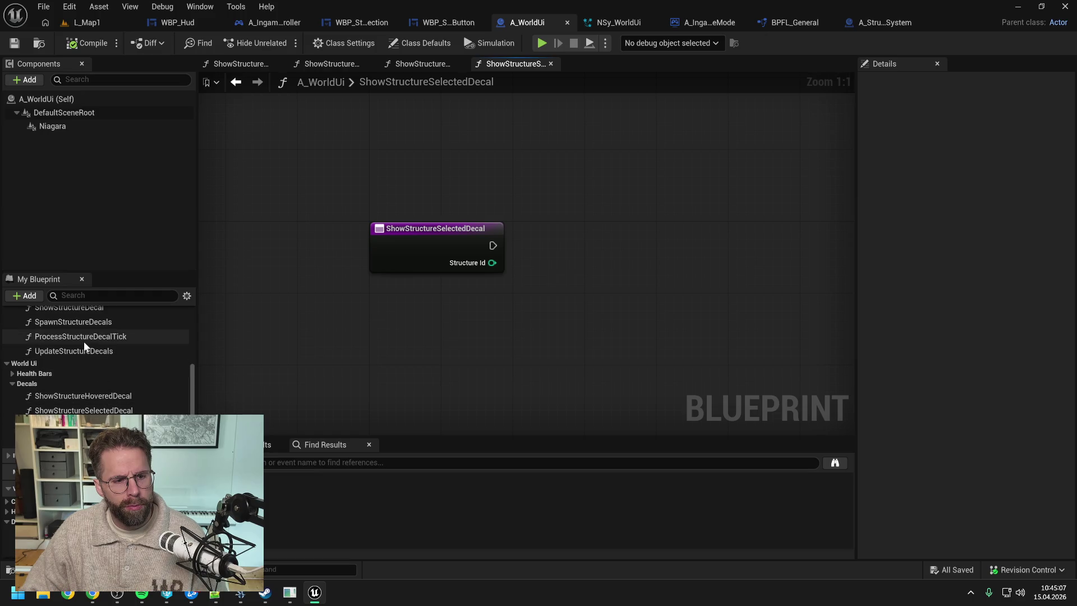
pyautogui.moveTo(92, 325); pyautogui.dragTo(579, 235)
pyautogui.moveTo(492, 245)
pyautogui.mouseDown()
pyautogui.moveTo(587, 264)
pyautogui.moveTo(599, 239)
pyautogui.moveTo(567, 230)
pyautogui.mouseUp()
pyautogui.moveTo(492, 263); pyautogui.dragTo(574, 283)
# - Set the call's State to 1, compile, and open UpdateStructureDecals
pyautogui.click(600, 302)
pyautogui.write('1')
pyautogui.click(530, 353)
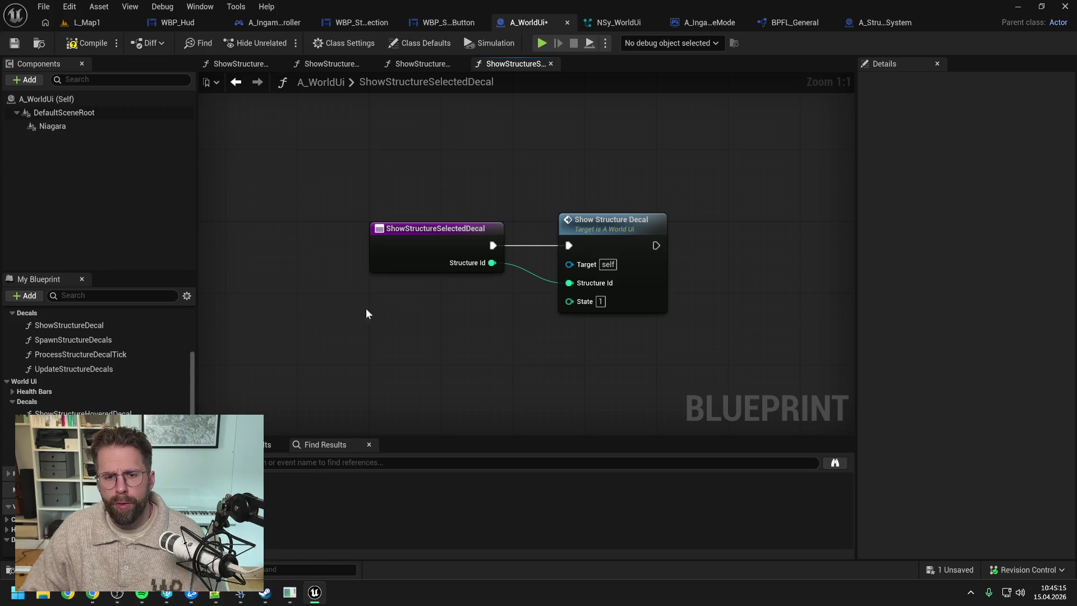
pyautogui.click(86, 43)
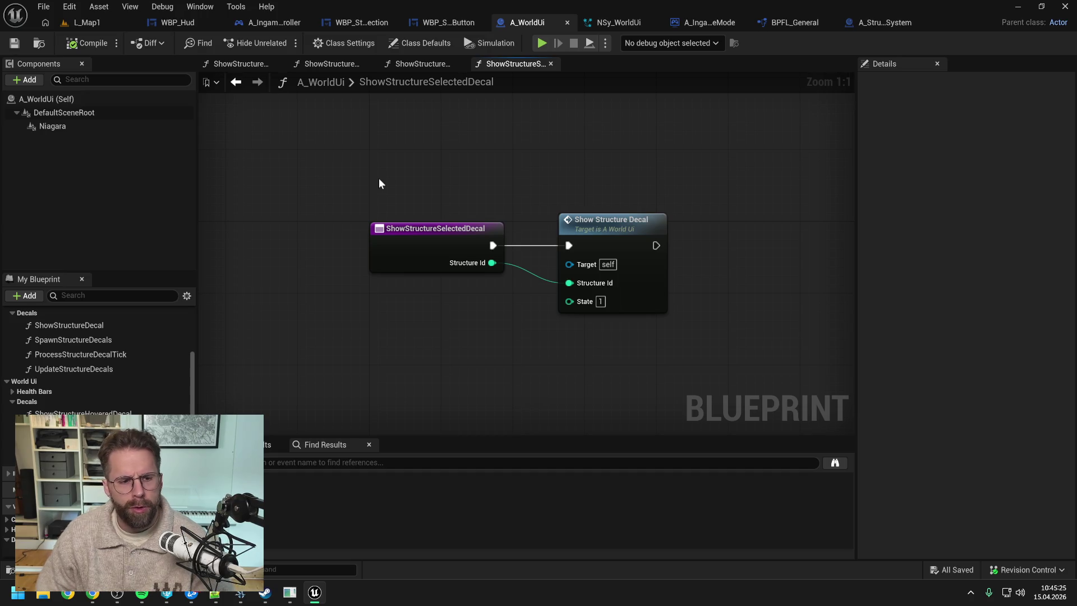
pyautogui.doubleClick(89, 369)
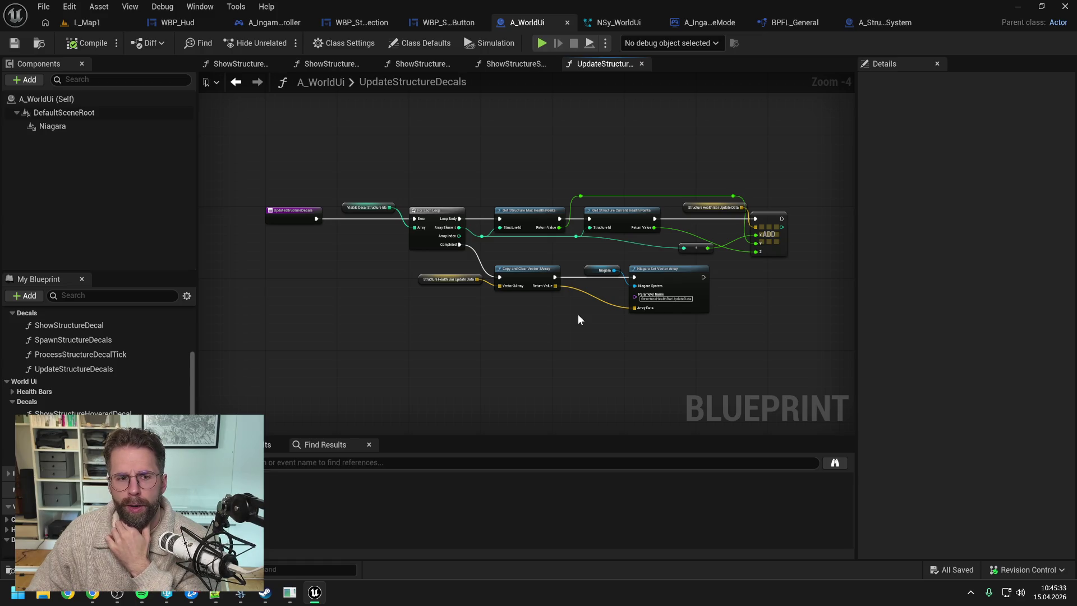
# - Inspect the UpdateStructureDecals function's properties, then open HideStructureHoveredDecal
pyautogui.scroll(1, 140, 397)
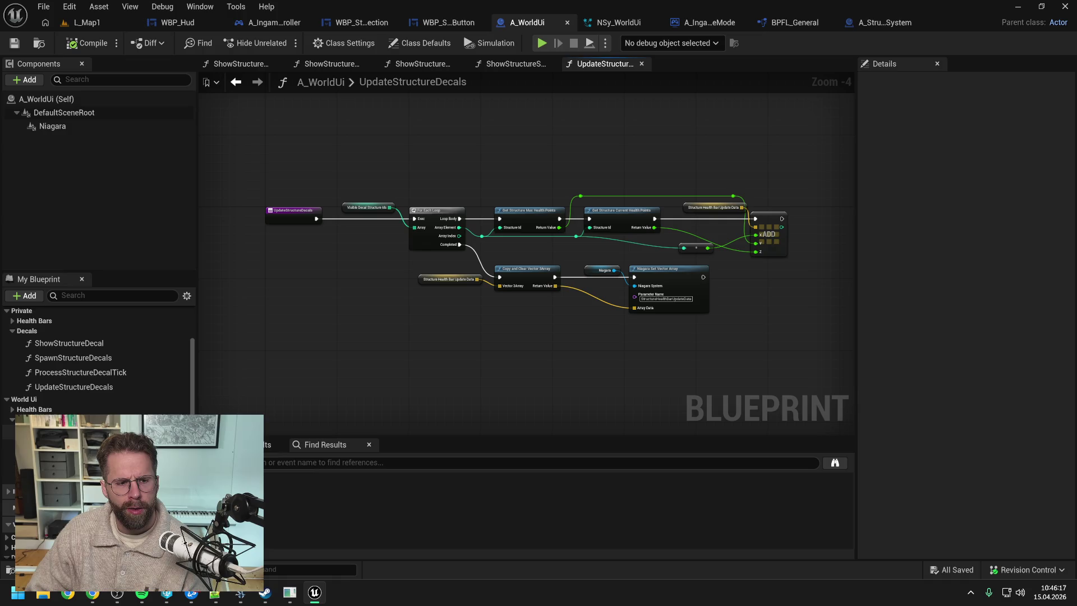
pyautogui.scroll(3, 98, 359)
pyautogui.scroll(-2, 108, 396)
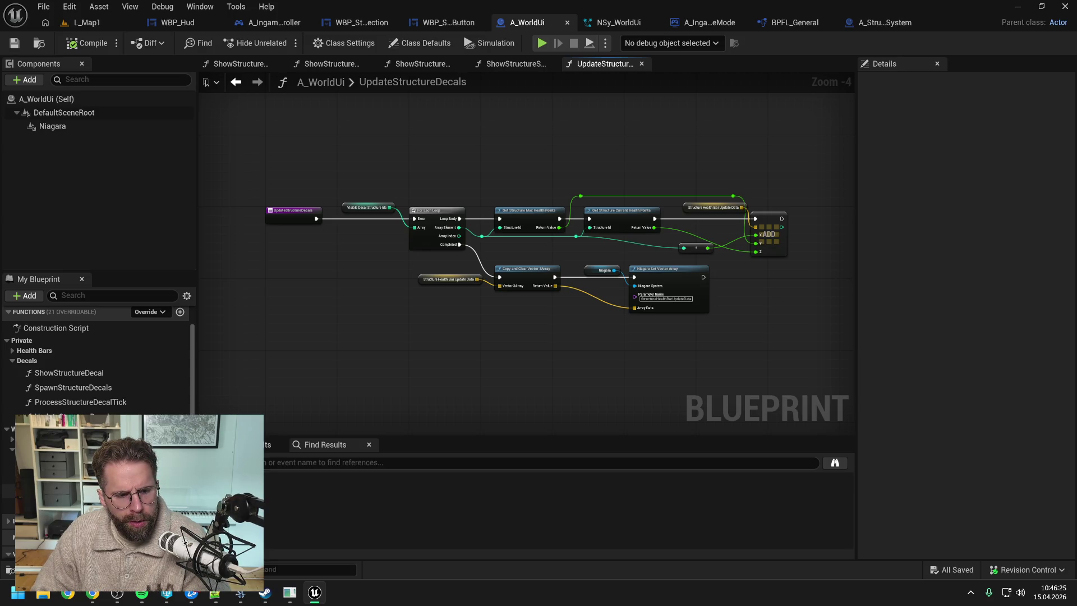
pyautogui.click(372, 353)
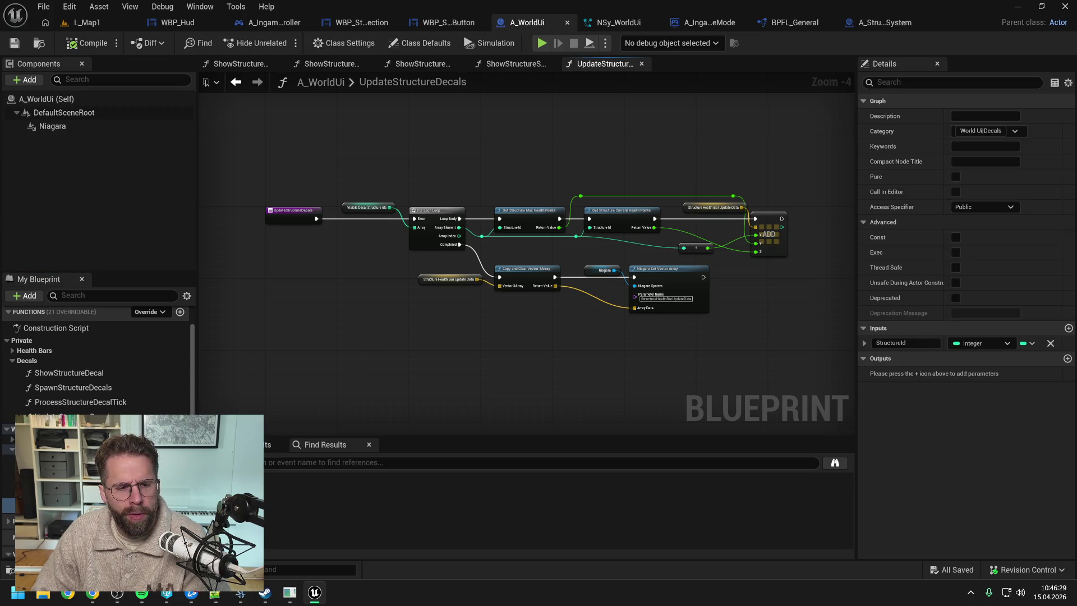
pyautogui.doubleClick(67, 416)
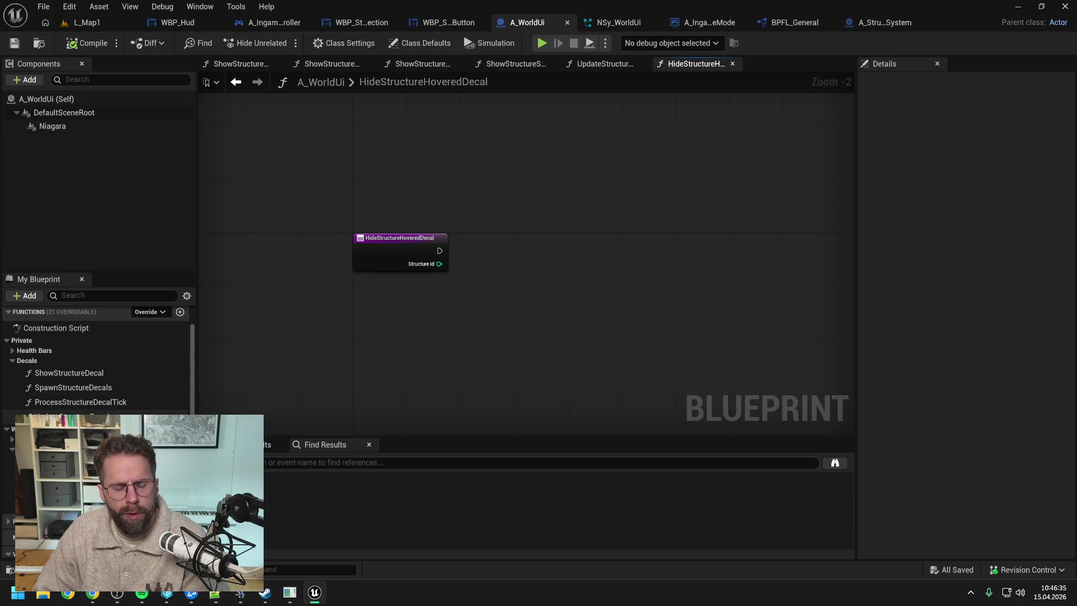
# - Inspect HideStructureHoveredDecal's properties, then view the event graph and ProcessStructureDecalTick
pyautogui.click(112, 417)
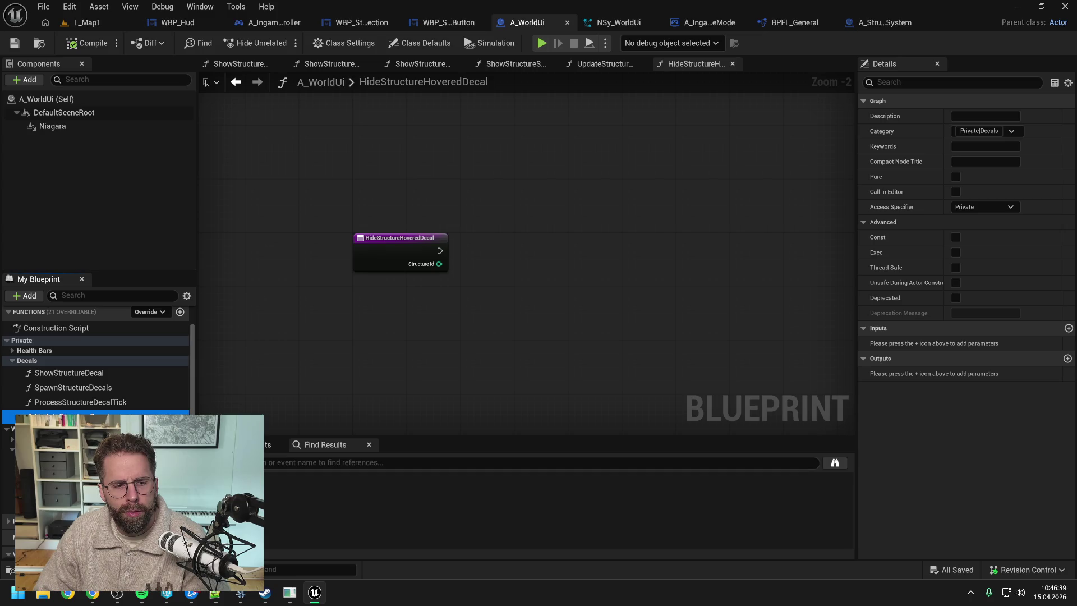
pyautogui.scroll(2, 82, 329)
pyautogui.doubleClick(82, 329)
pyautogui.scroll(4, 520, 250)
pyautogui.doubleClick(540, 186)
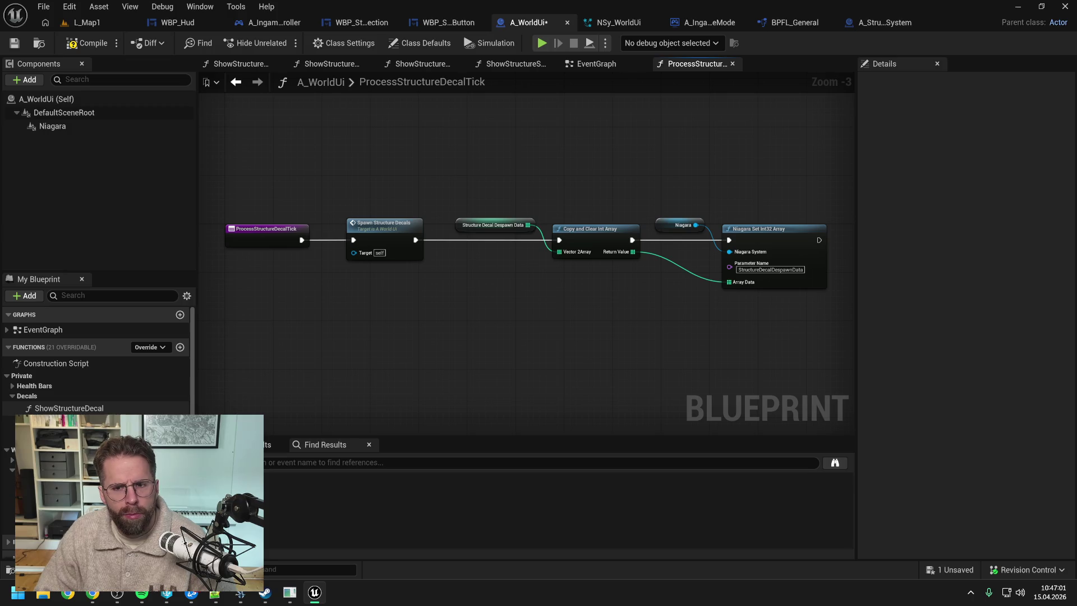
# - Compile and save A_WorldUi, then return to the ShowStructureHoveredDecal graph
pyautogui.scroll(-3, 98, 359)
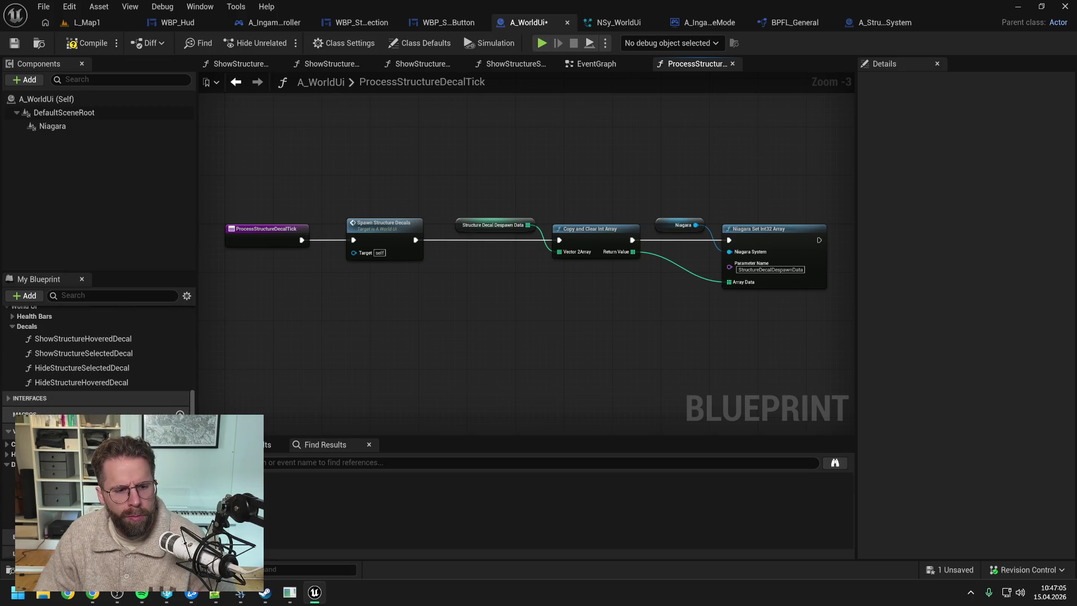
pyautogui.click(99, 44)
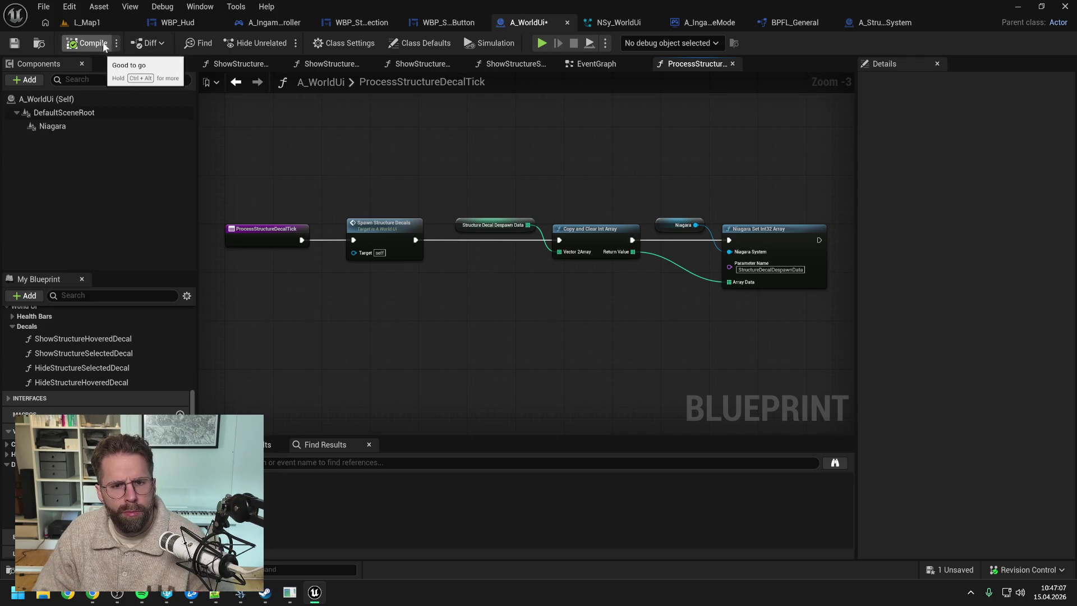
pyautogui.hotkey('ctrl', 's')
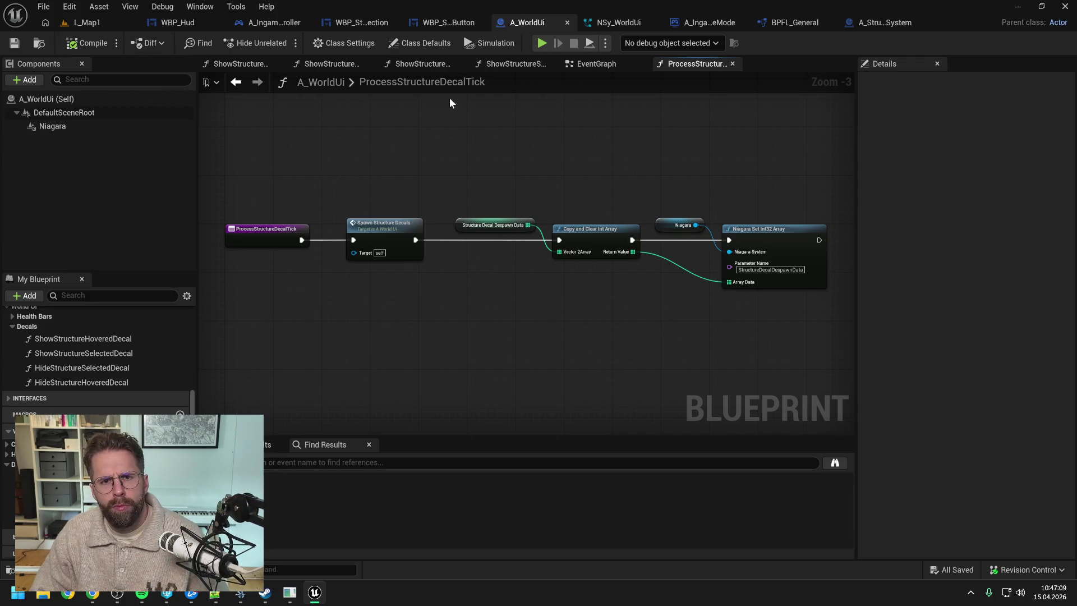
pyautogui.scroll(4, 135, 365)
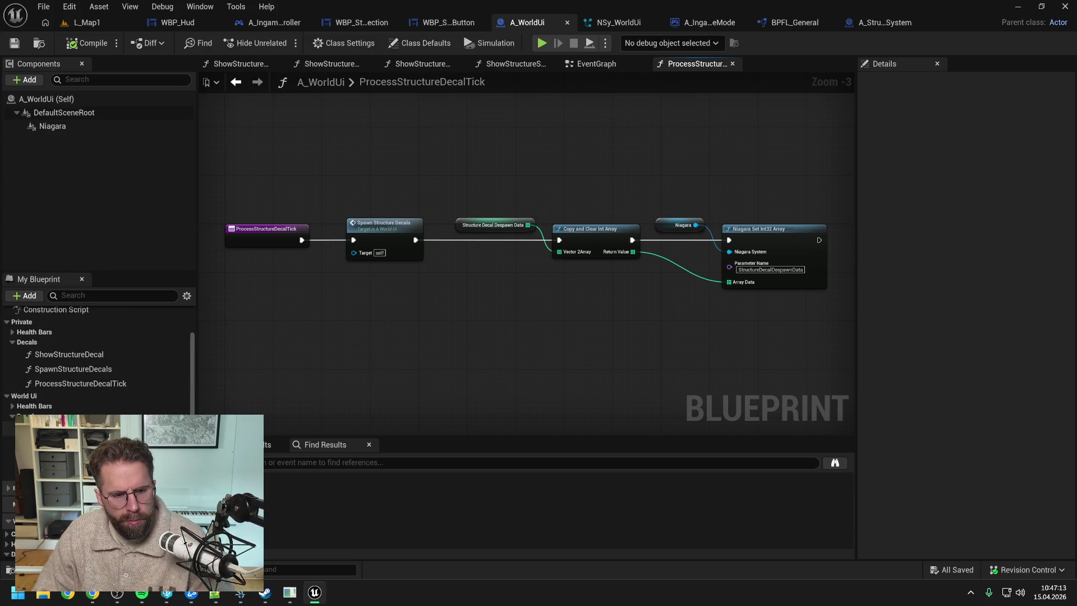
pyautogui.doubleClick(73, 428)
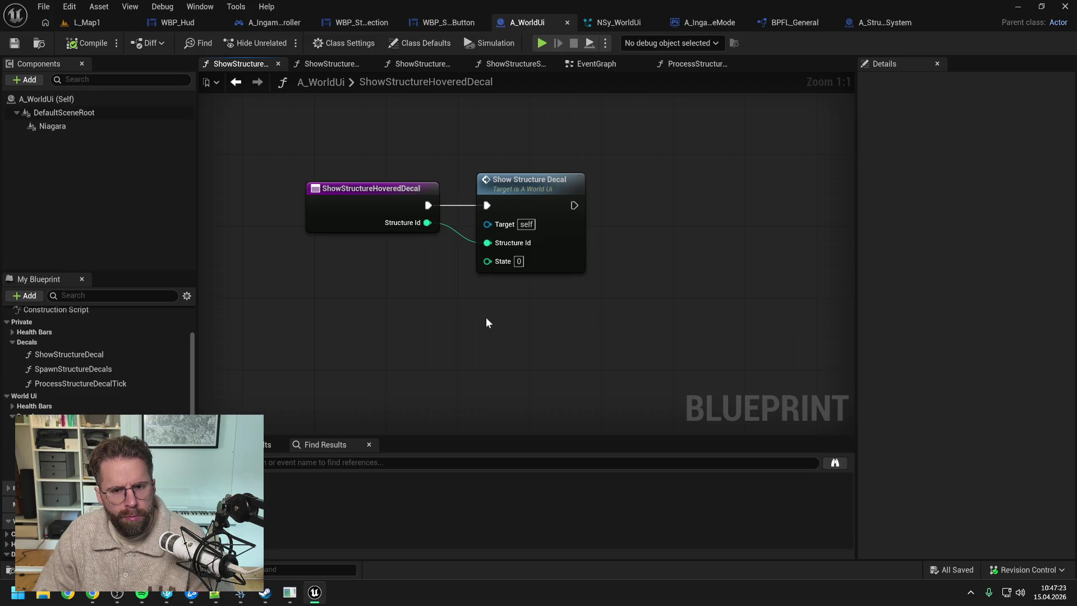
pyautogui.doubleClick(522, 187)
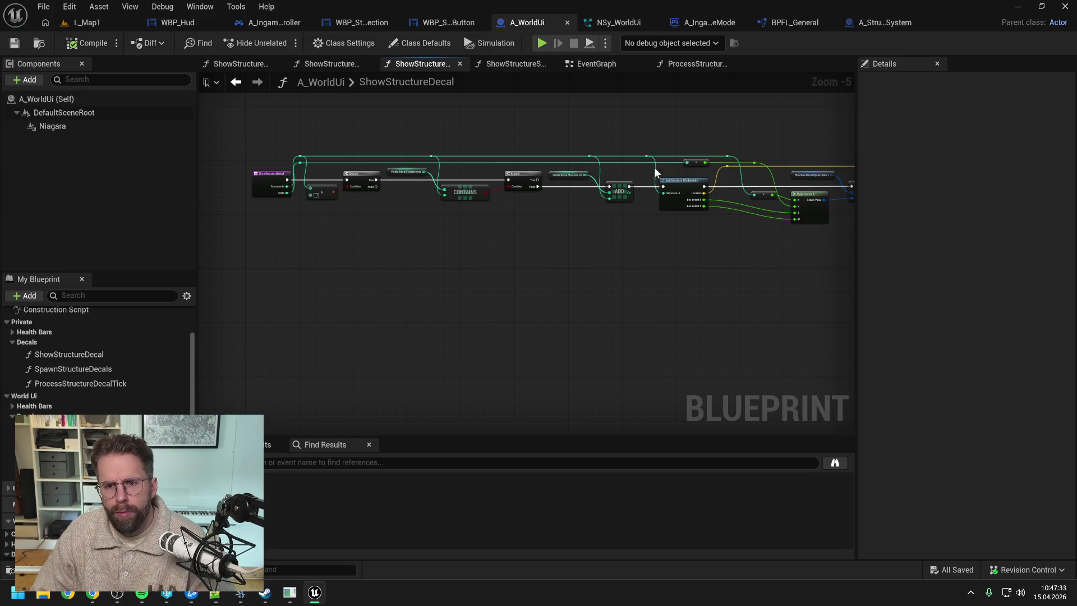
pyautogui.moveTo(633, 264); pyautogui.dragTo(561, 261)
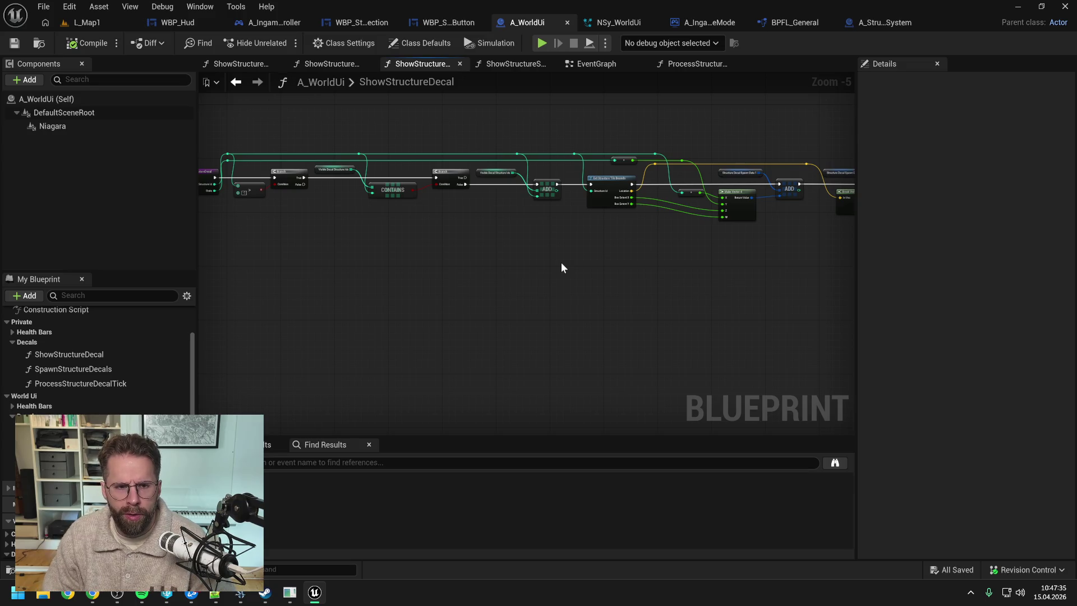
pyautogui.moveTo(561, 262); pyautogui.dragTo(469, 266)
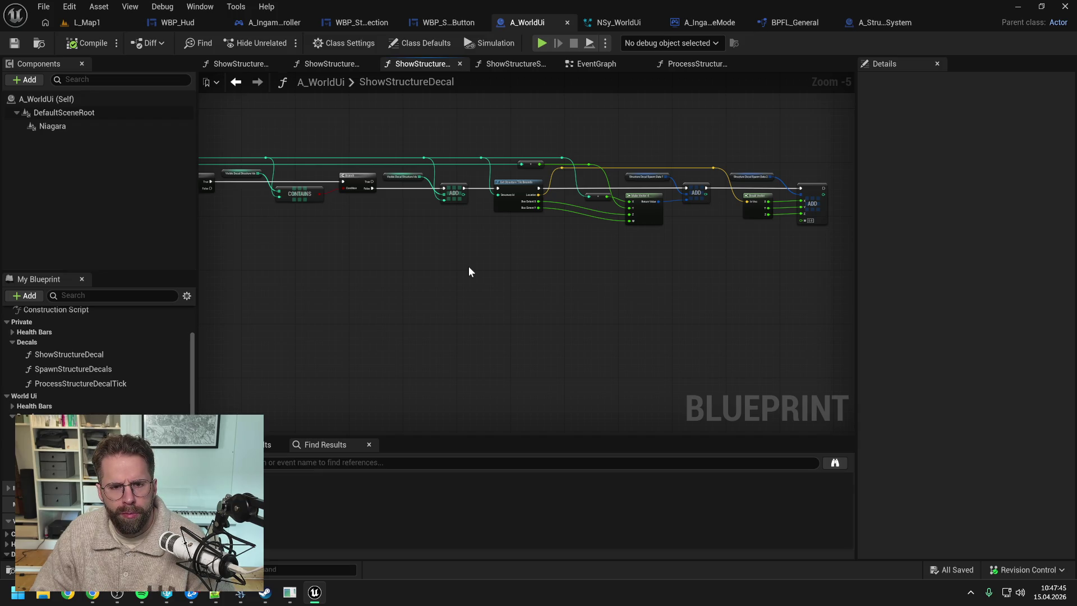
pyautogui.moveTo(382, 266)
pyautogui.mouseDown()
pyautogui.moveTo(510, 255)
pyautogui.moveTo(470, 271)
pyautogui.mouseUp()
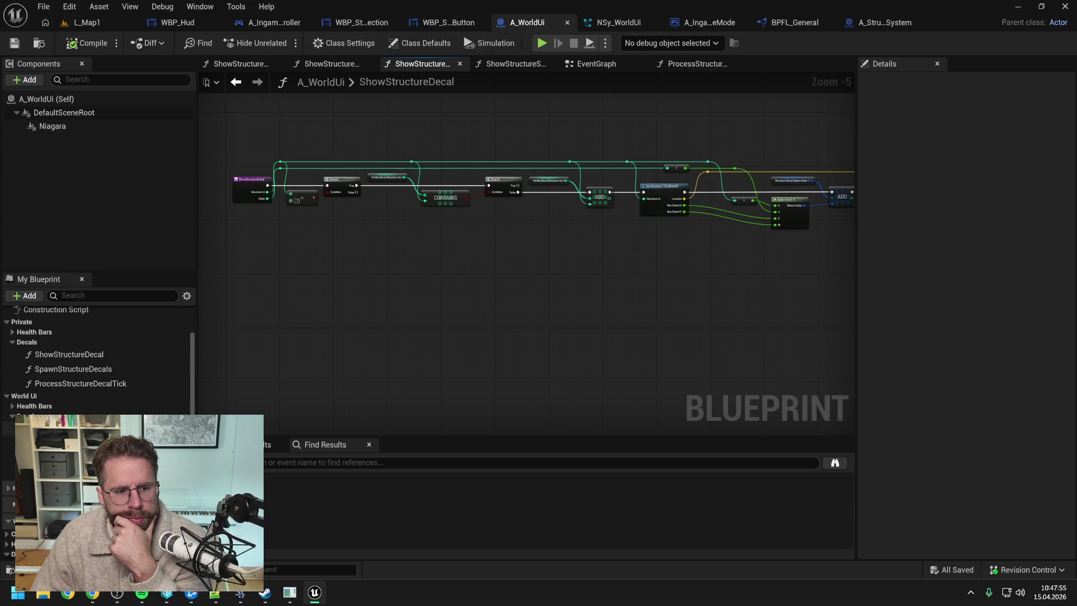
pyautogui.doubleClick(84, 427)
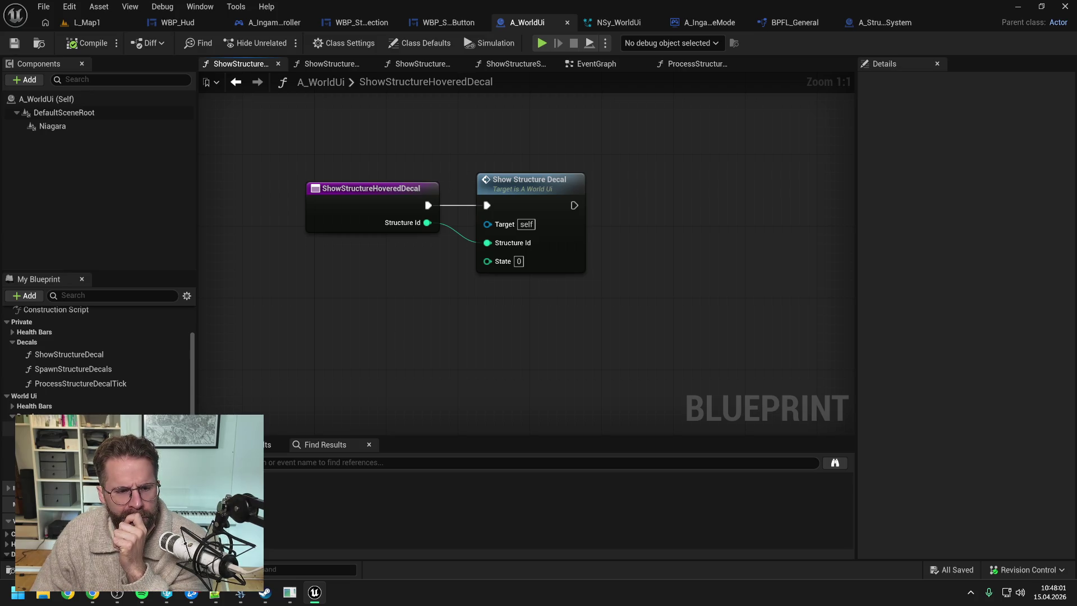
# - Review the ShowStructureSelectedDecal graph, then open HideStructureSelectedDecal
pyautogui.doubleClick(73, 442)
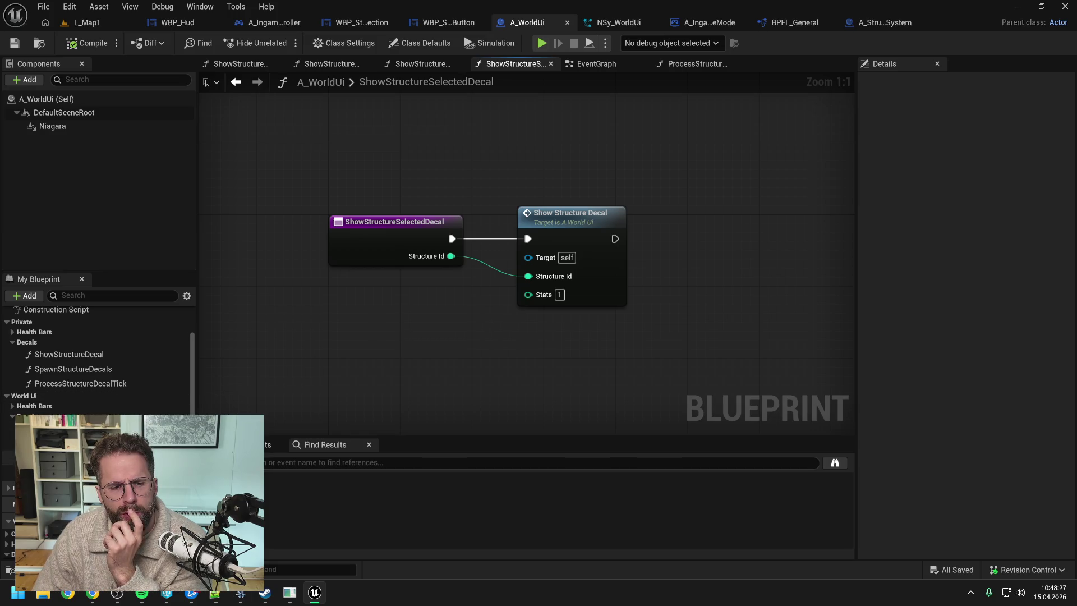
pyautogui.doubleClick(84, 428)
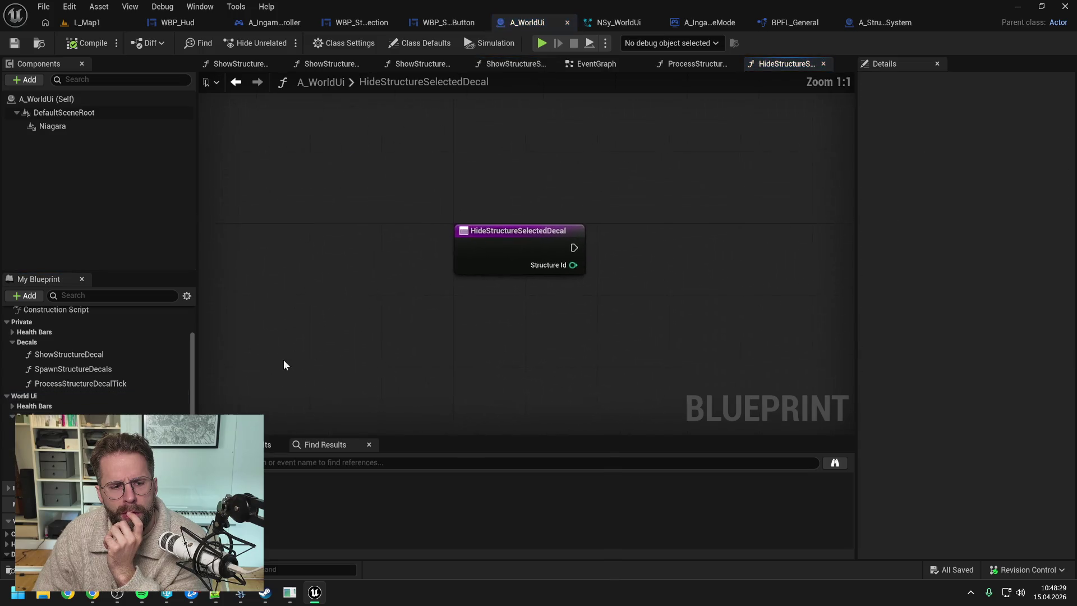
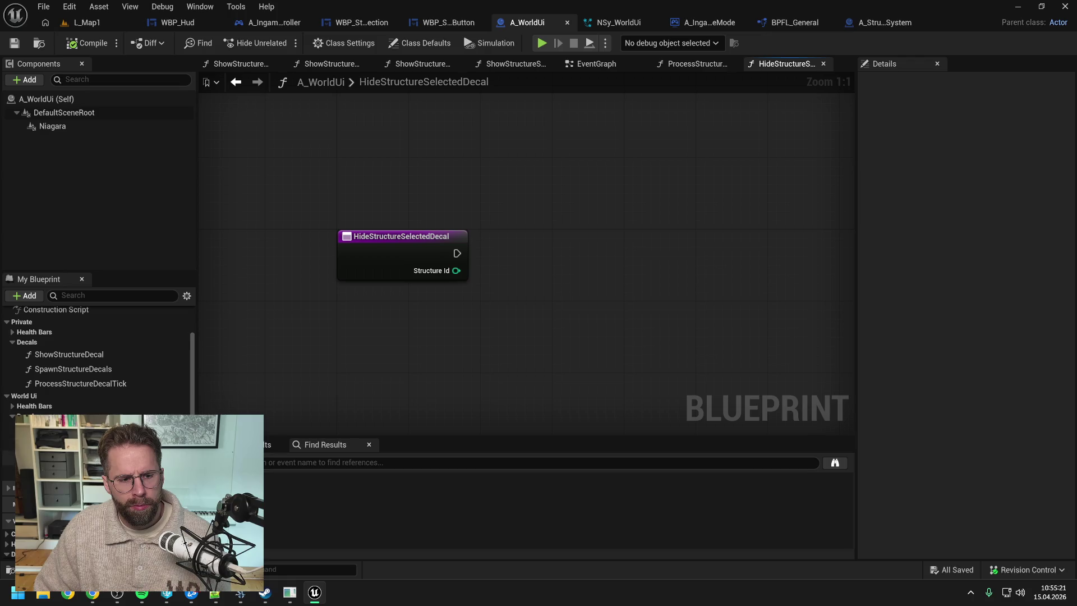
# - Open ShowStructureHoveredDecal and close all the other graph tabs
pyautogui.doubleClick(73, 429)
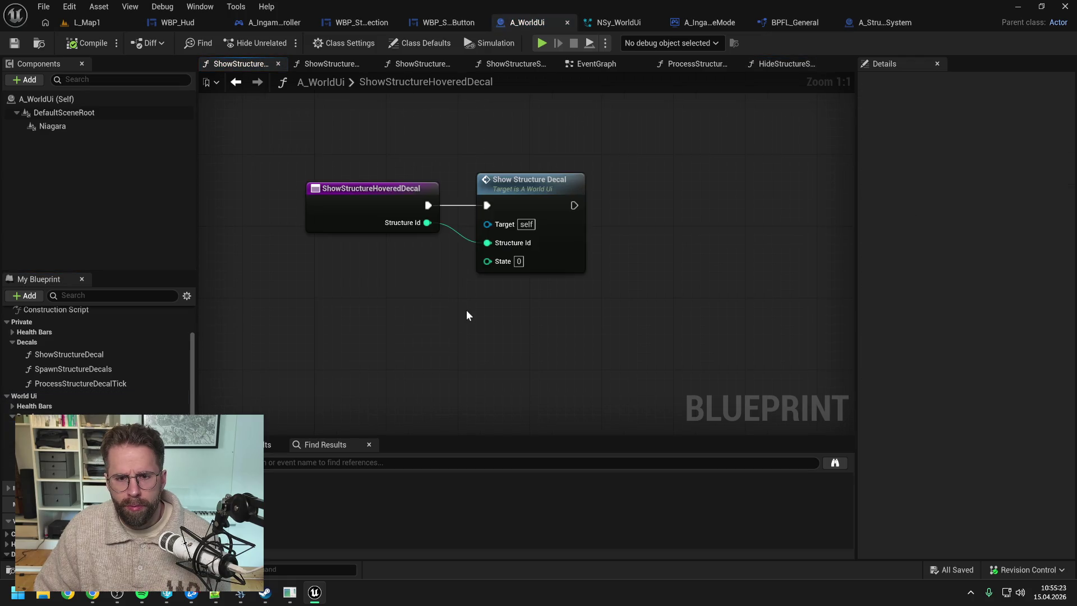
pyautogui.rightClick(248, 65)
pyautogui.click(289, 137)
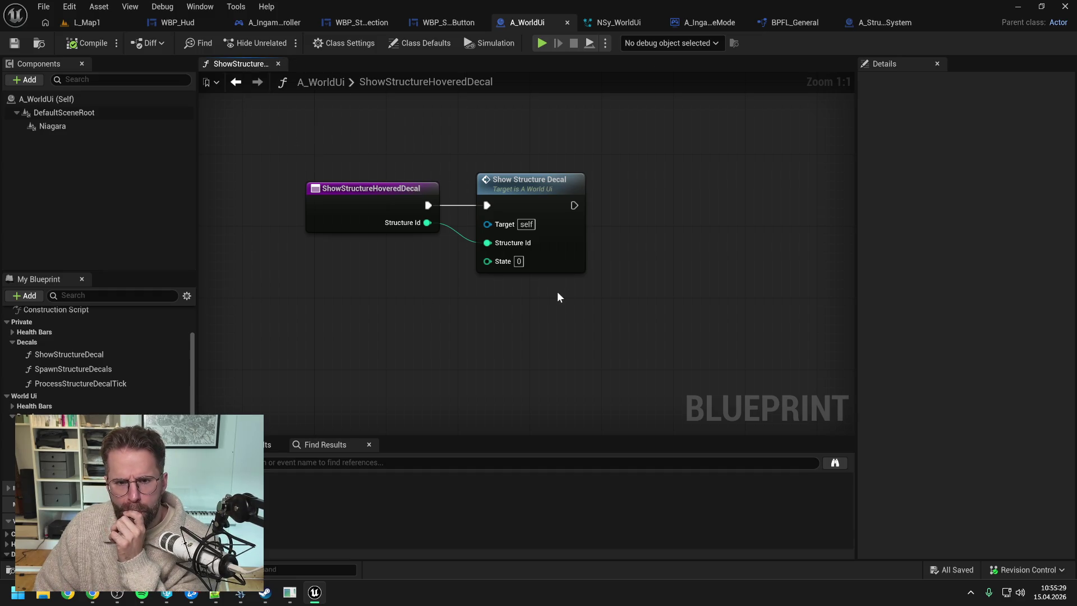
# - Open the ShowStructureDecal, ShowStructureSelectedDecal and HideStructureSelectedDecal graphs, then select StructureDecalDespawnData
pyautogui.doubleClick(527, 180)
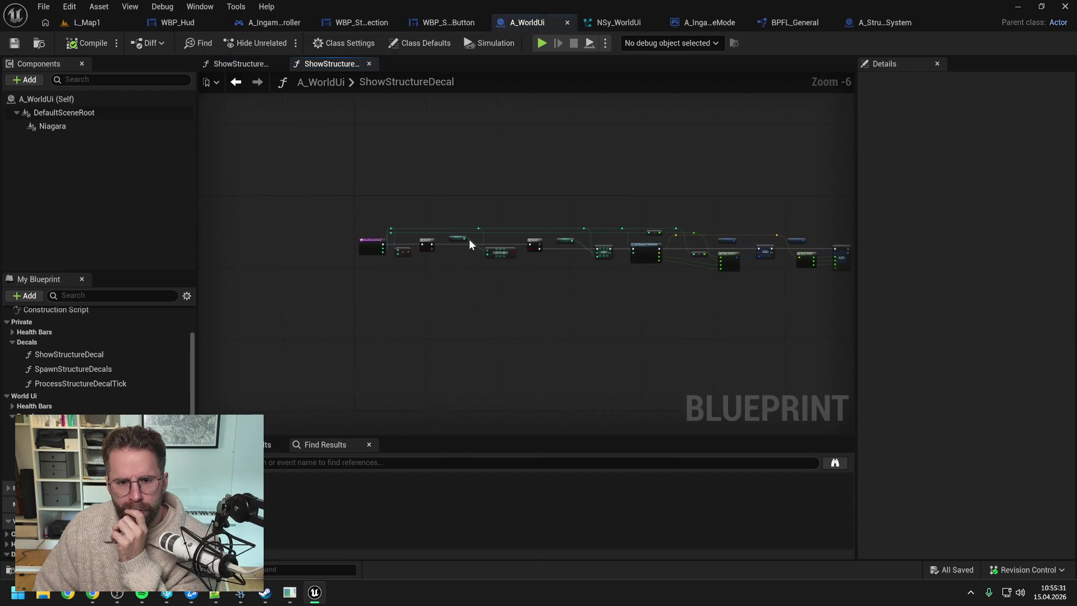
pyautogui.scroll(3, 469, 240)
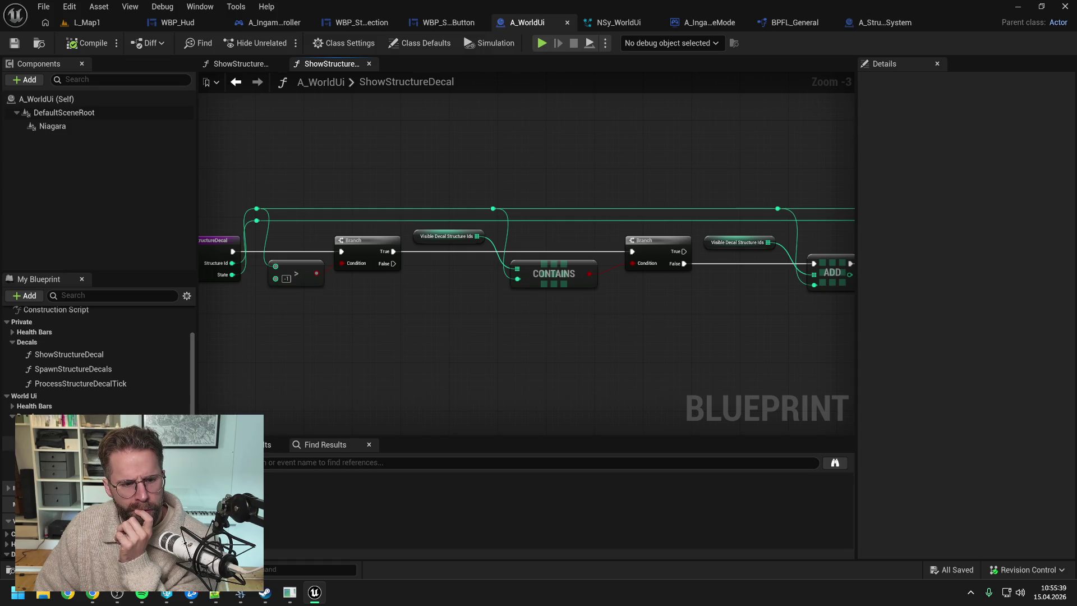
pyautogui.doubleClick(68, 428)
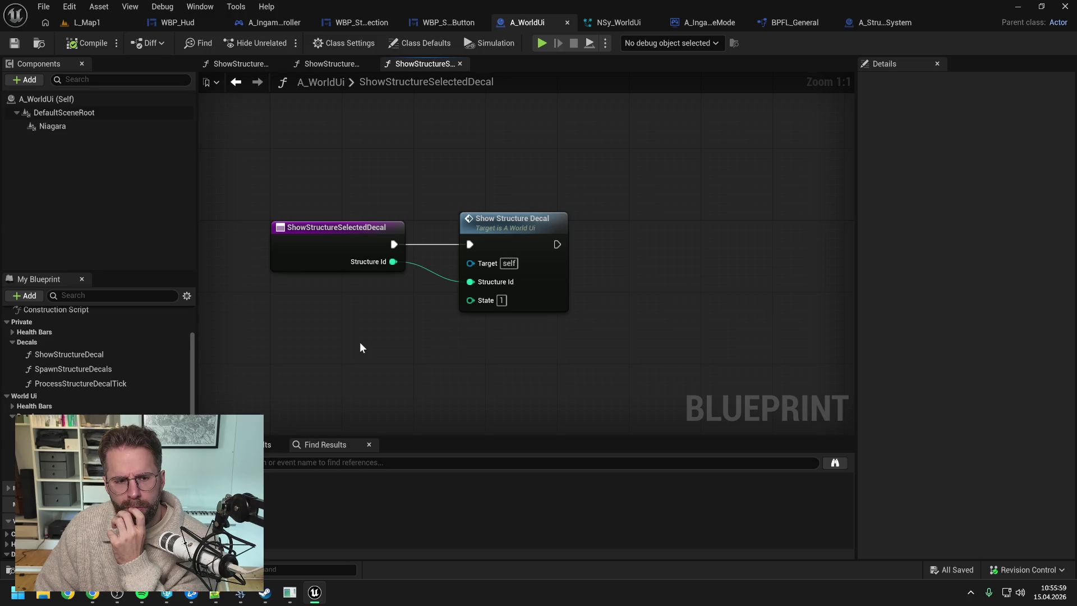
pyautogui.hotkey('ctrl', 'Tab')
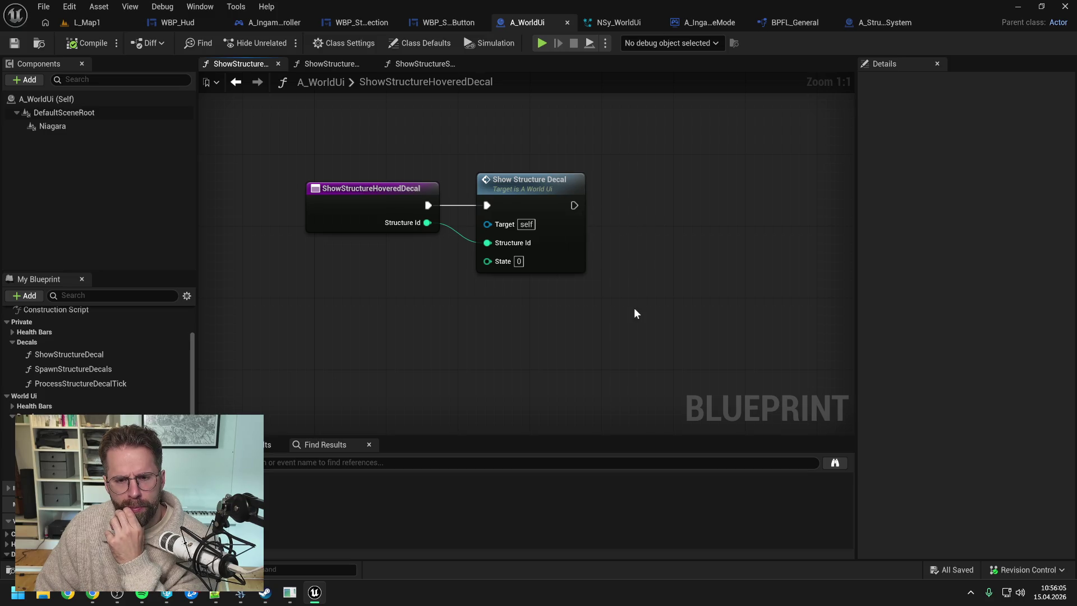
pyautogui.hotkey('ctrl', 'shift', 'Tab')
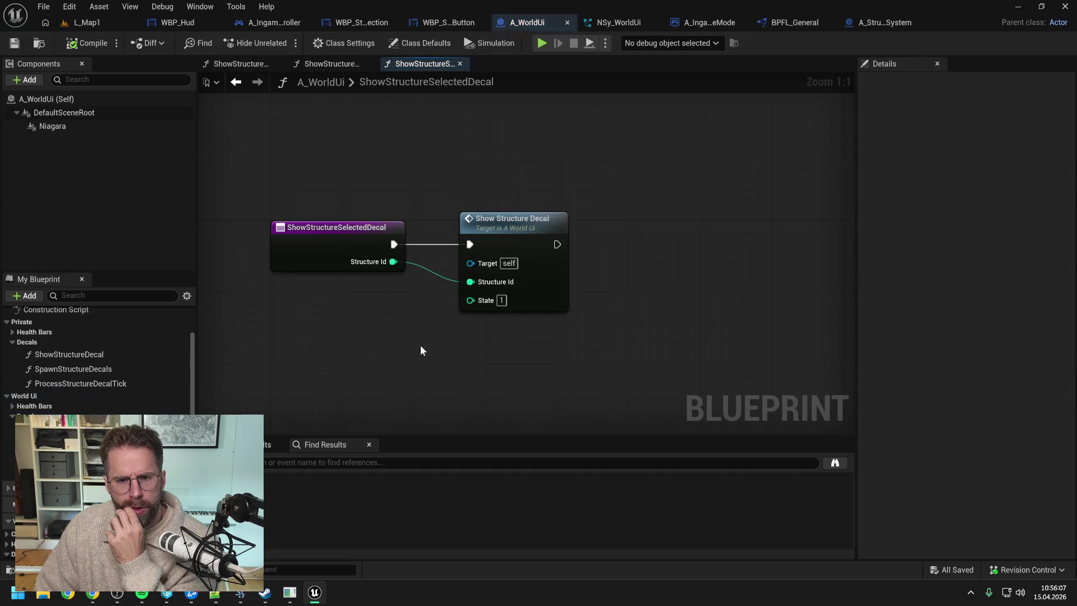
pyautogui.doubleClick(73, 458)
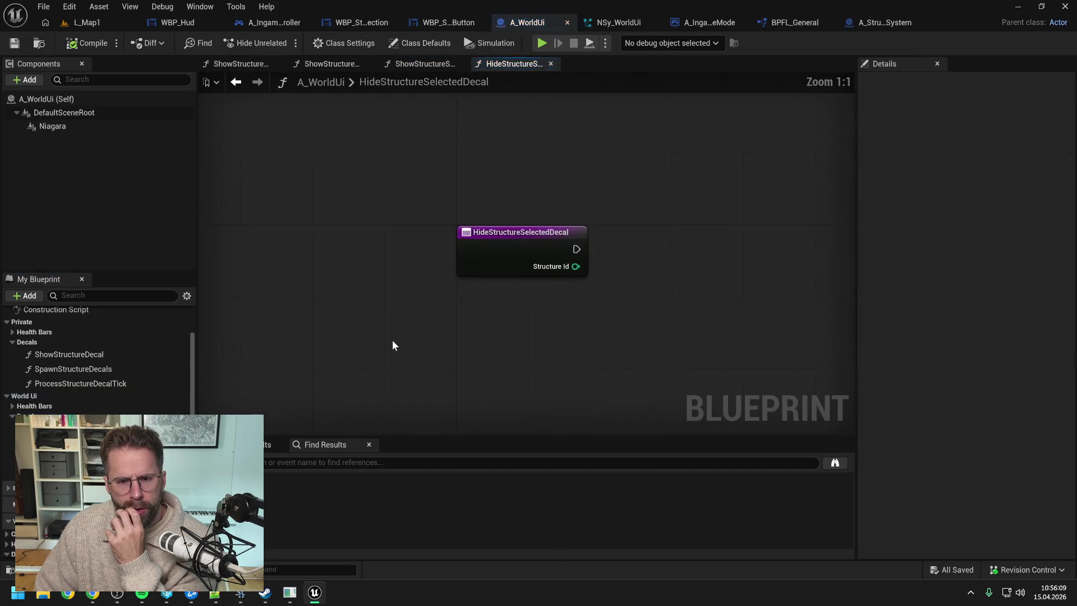
pyautogui.moveTo(548, 322); pyautogui.dragTo(439, 315)
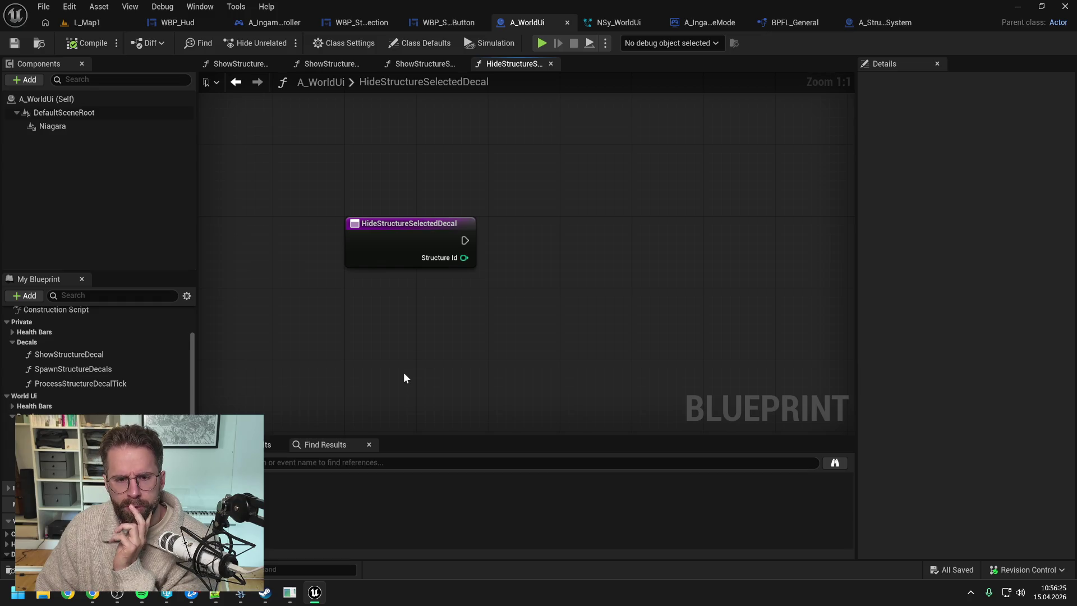
pyautogui.scroll(-3, 117, 413)
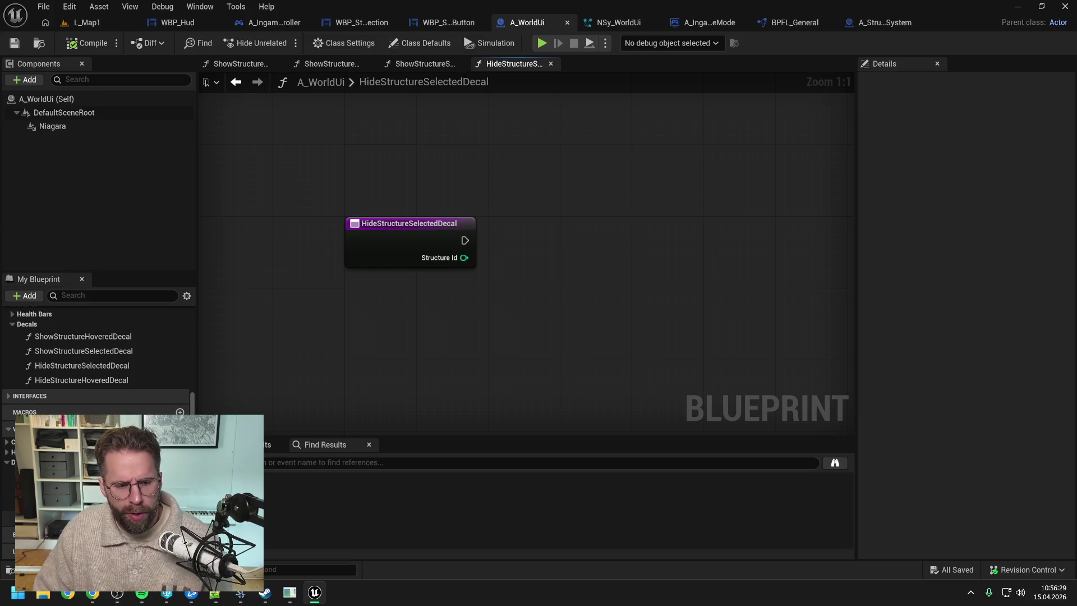
pyautogui.click(179, 517)
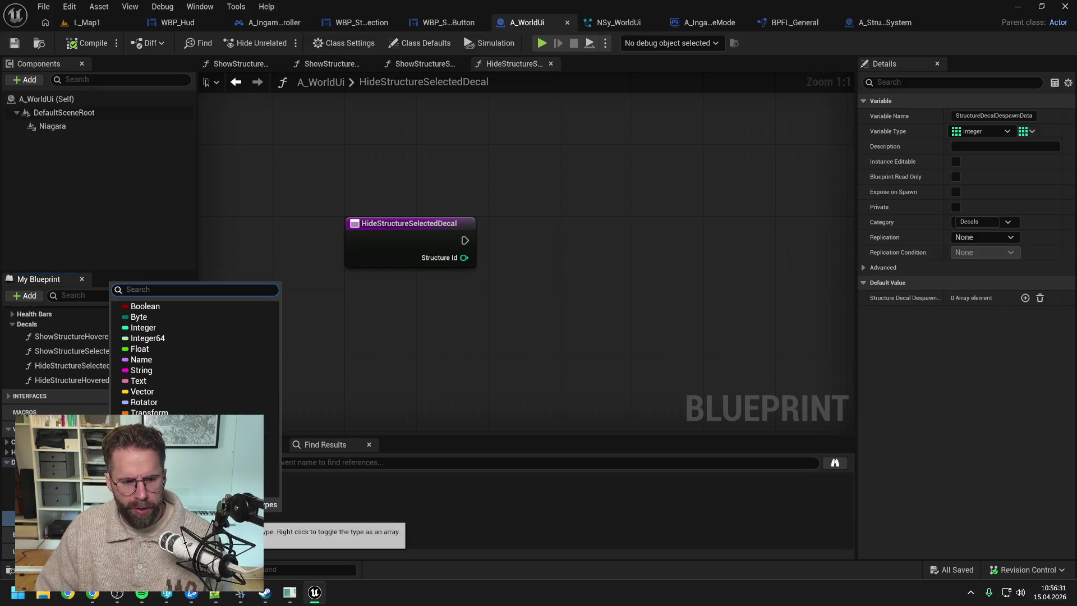
# - Change StructureDecalDespawnData's variable type from Integer to Vector 2D
pyautogui.write('int point')
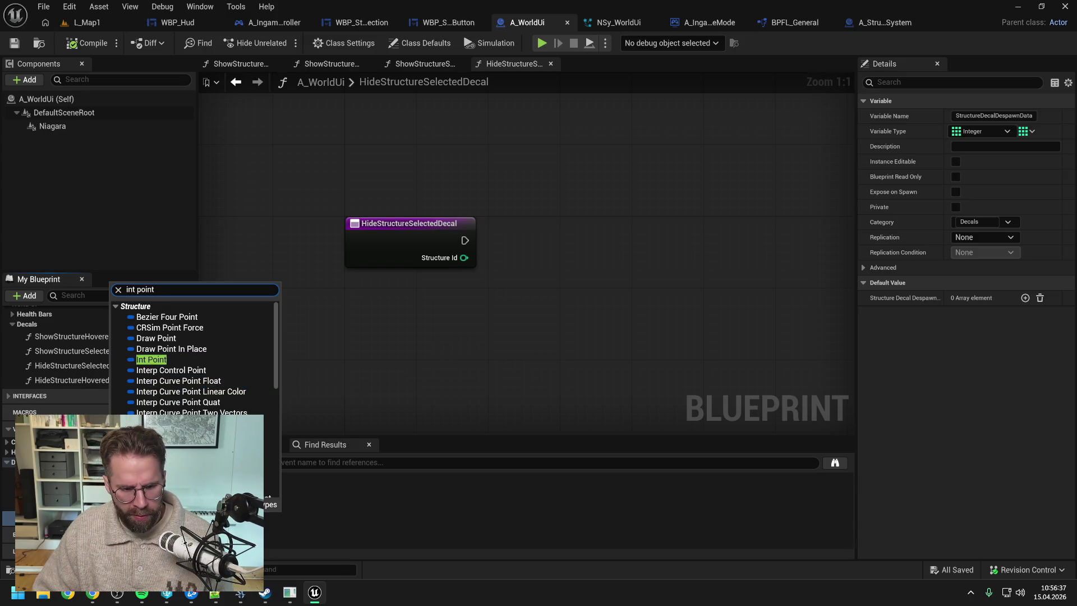
pyautogui.click(180, 518)
pyautogui.click(180, 517)
pyautogui.write('ve')
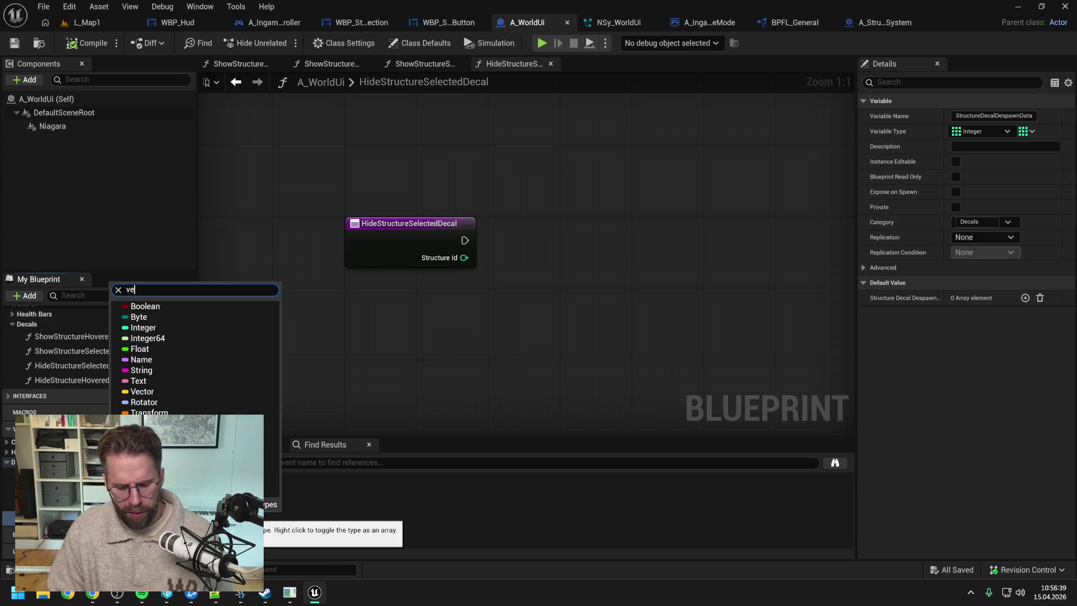
pyautogui.write('ctor 2')
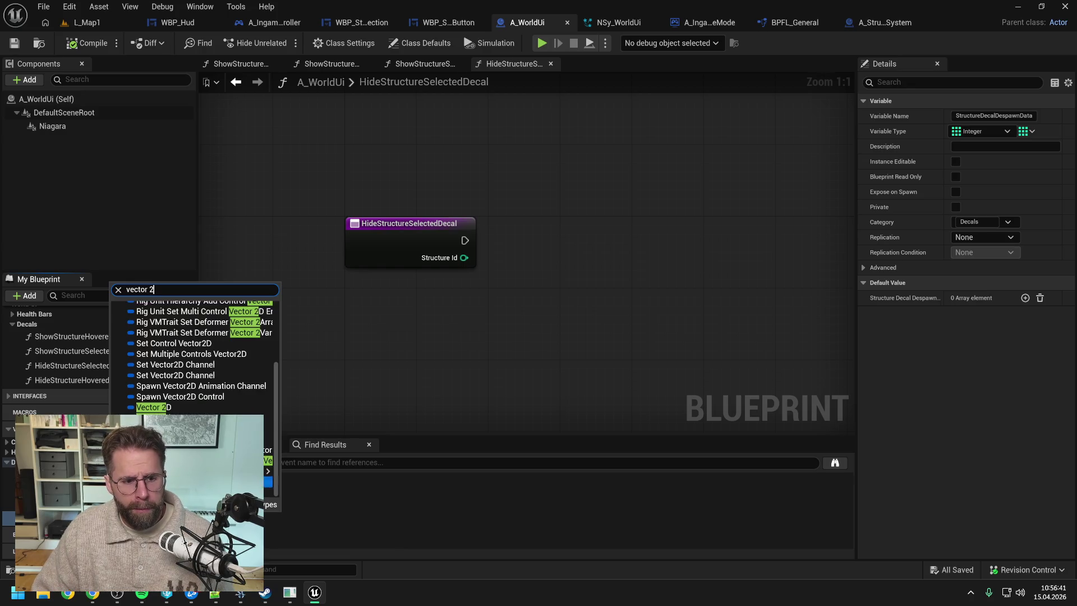
pyautogui.click(159, 408)
pyautogui.click(560, 317)
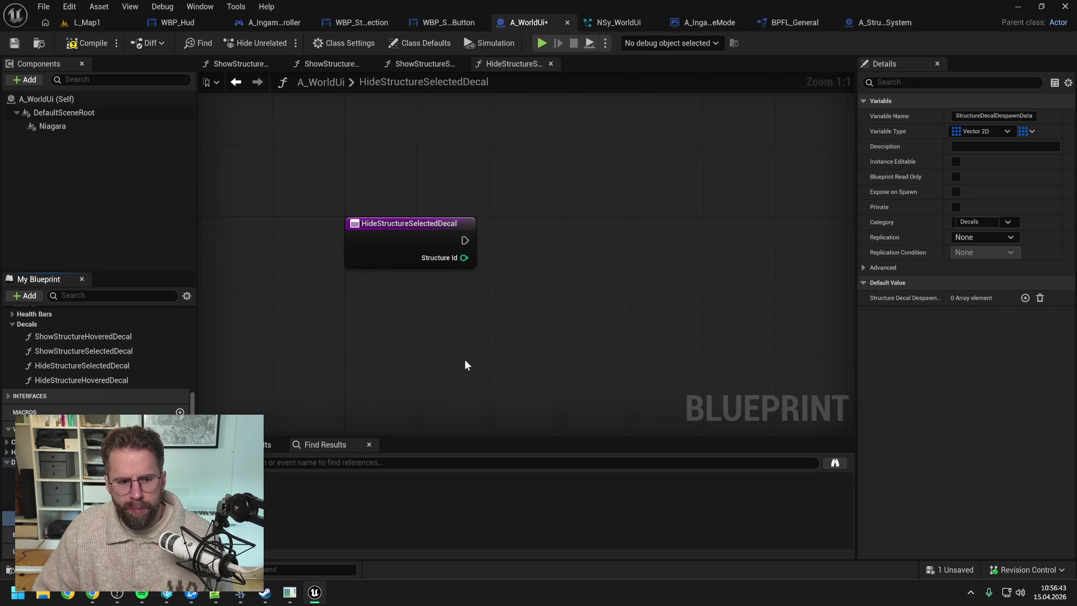
# - Compile, which shows two pin-type errors, move the variable up, and save A_WorldUi
pyautogui.click(89, 44)
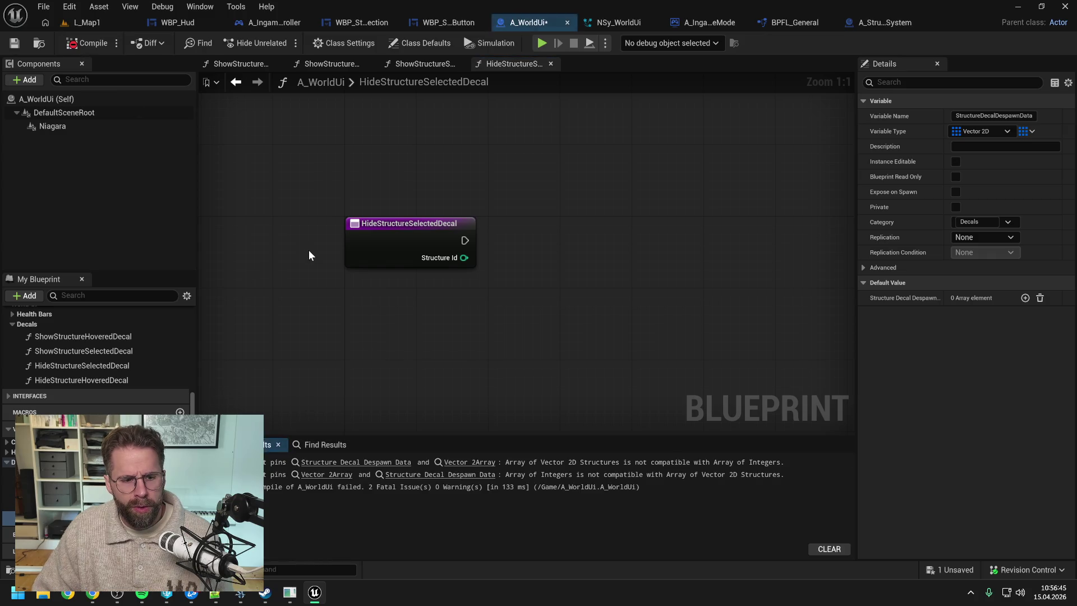
pyautogui.moveTo(9, 517); pyautogui.dragTo(8, 503)
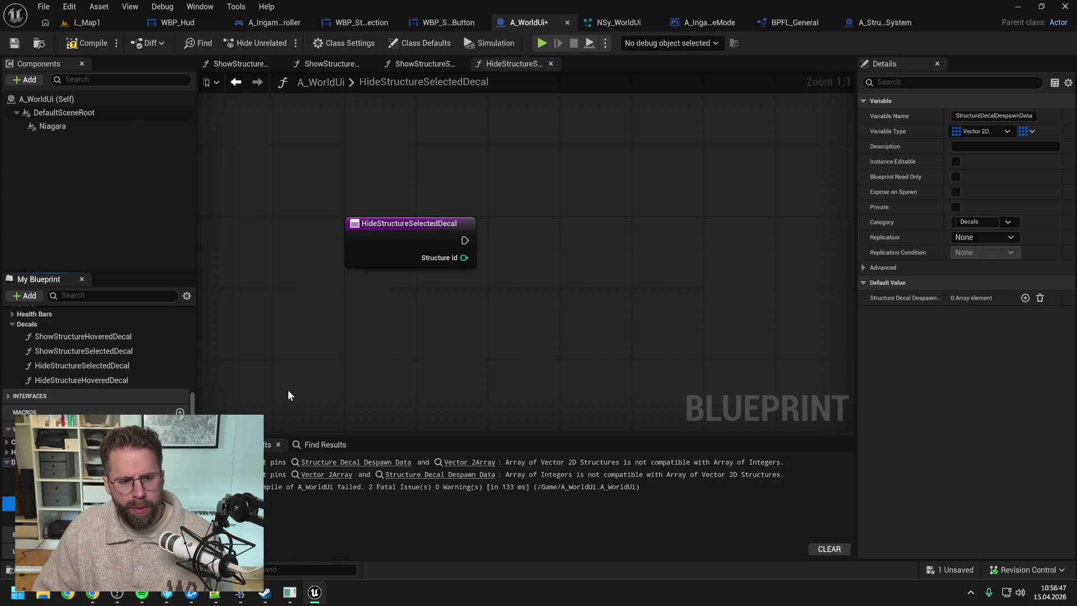
pyautogui.hotkey('ctrl', 's')
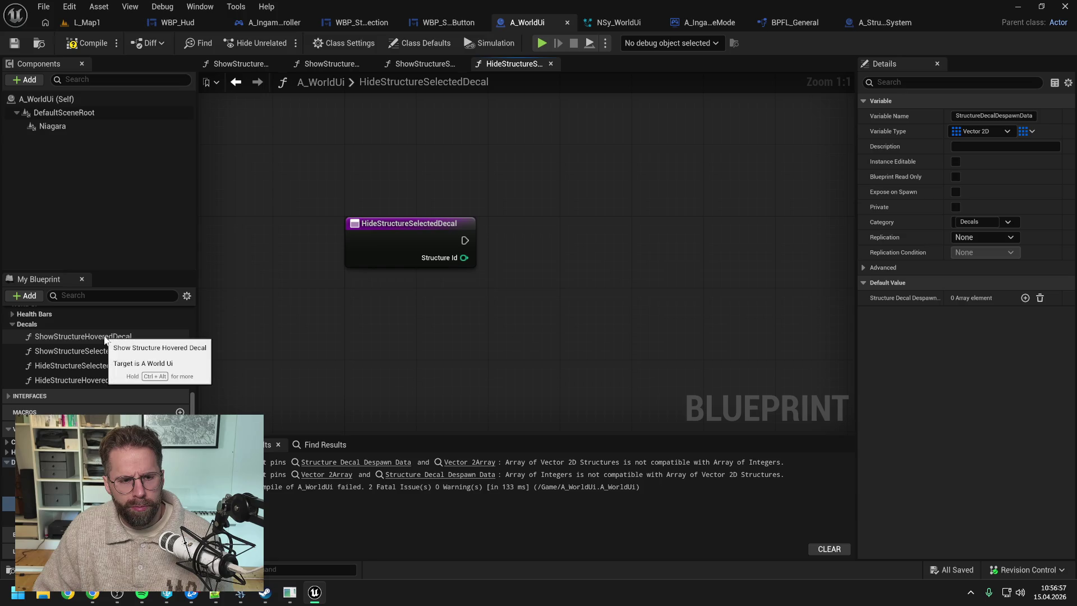
pyautogui.scroll(1, 108, 350)
pyautogui.doubleClick(107, 358)
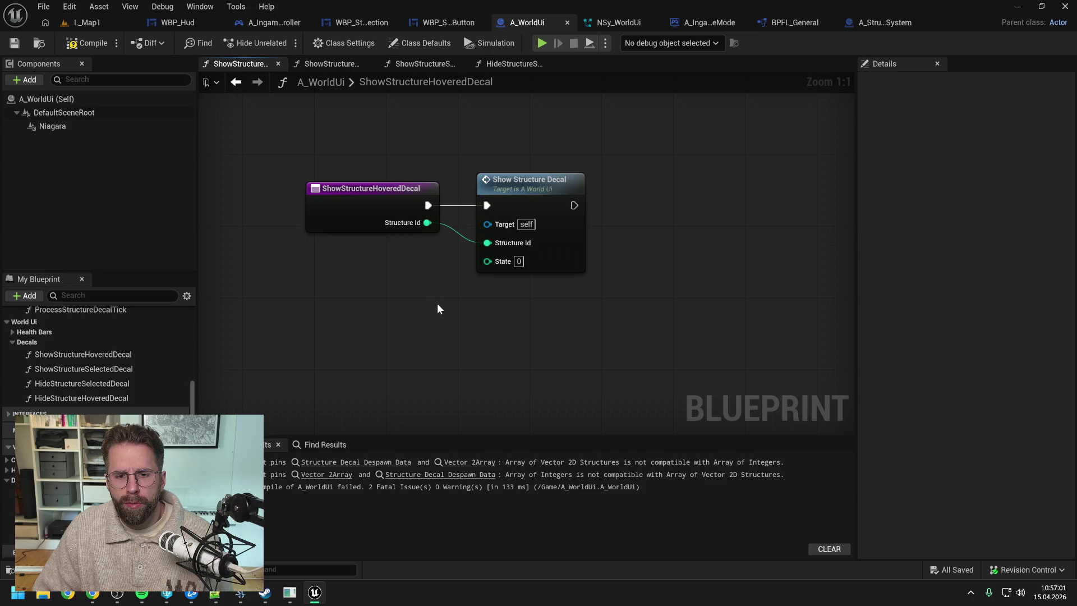
# - Duplicate the despawn array as StructureDecalUpdateData in Decals, compile, and place its getter in ShowStructureDecal
pyautogui.doubleClick(528, 192)
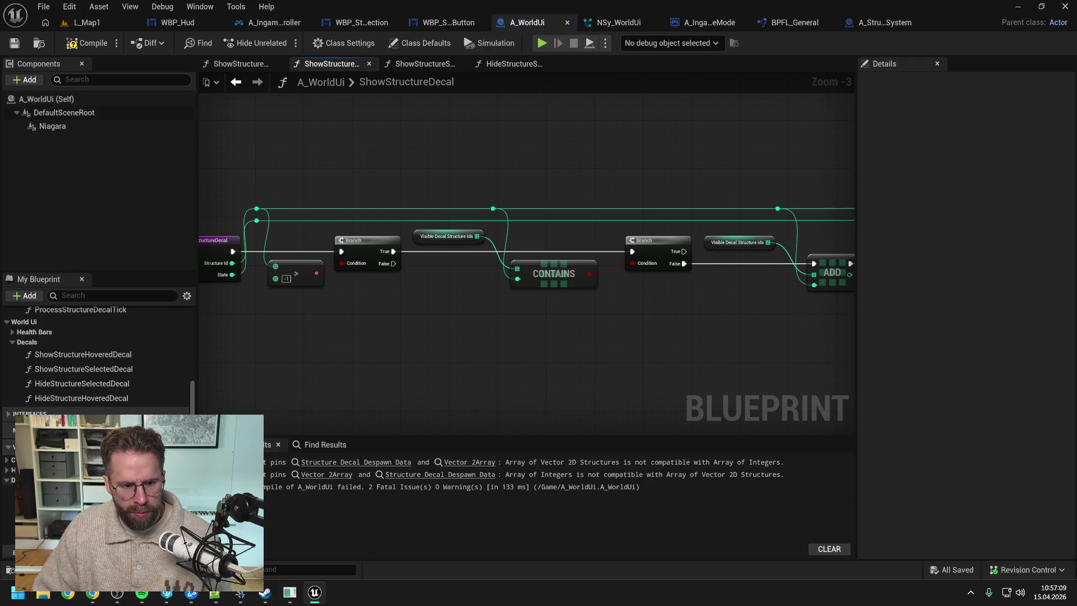
pyautogui.click(11, 525)
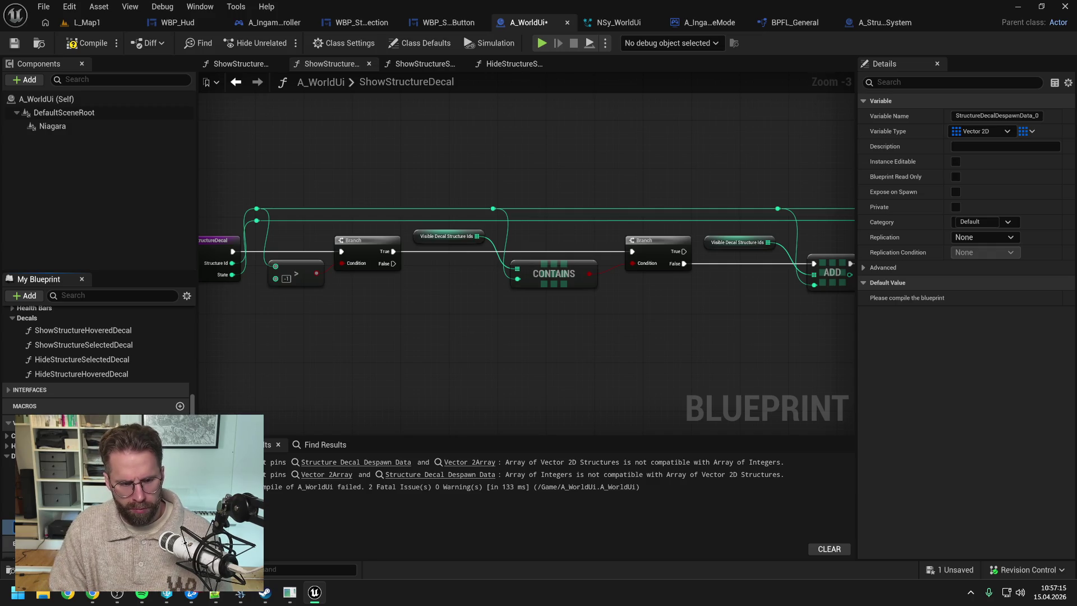
pyautogui.hotkey('ctrl', 'z')
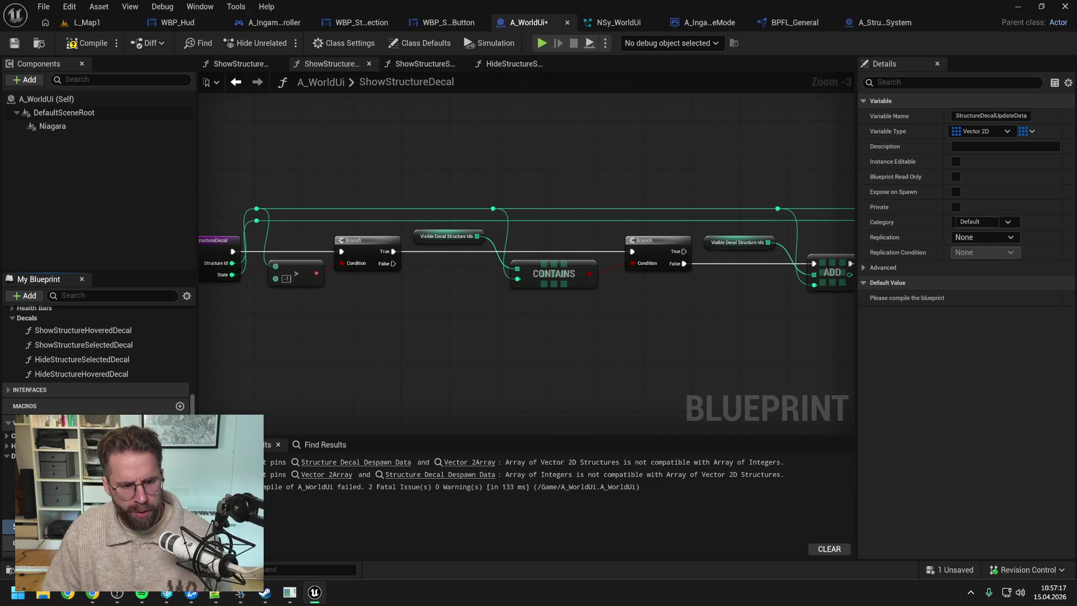
pyautogui.moveTo(56, 527); pyautogui.dragTo(56, 498)
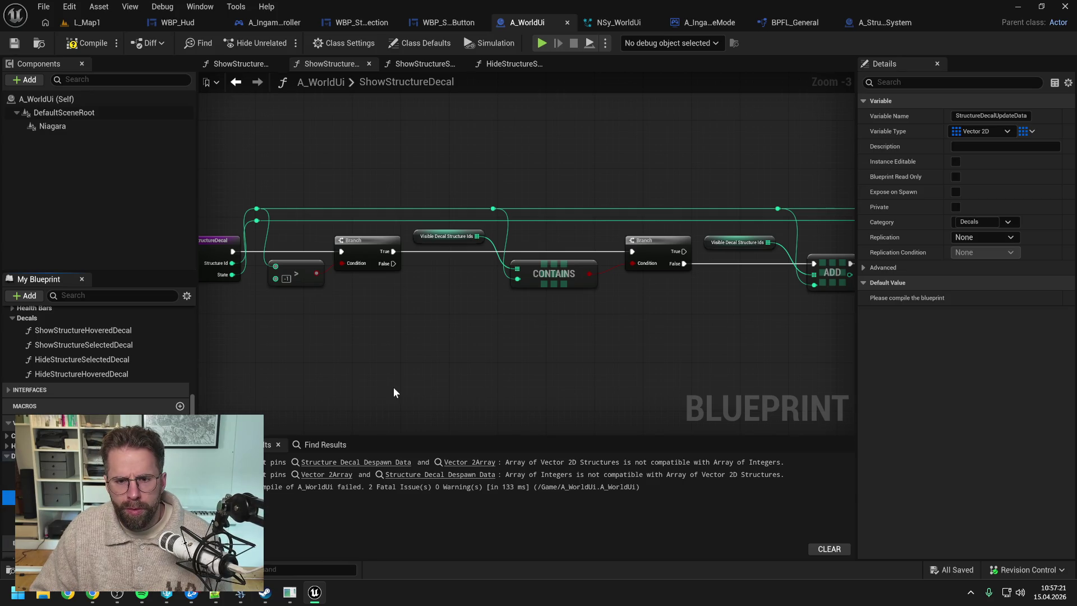
pyautogui.click(86, 43)
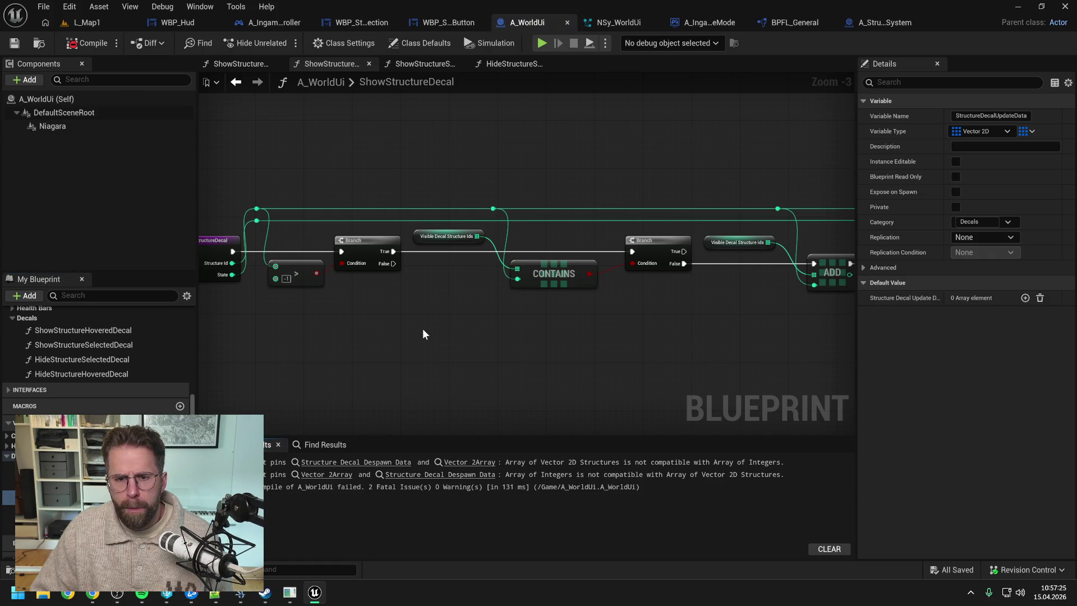
pyautogui.moveTo(402, 287)
pyautogui.mouseDown()
pyautogui.moveTo(488, 348)
pyautogui.moveTo(474, 361)
pyautogui.moveTo(452, 308)
pyautogui.mouseUp()
pyautogui.moveTo(56, 497)
pyautogui.mouseDown()
pyautogui.moveTo(336, 280)
pyautogui.moveTo(508, 166)
pyautogui.moveTo(496, 150)
pyautogui.mouseUp()
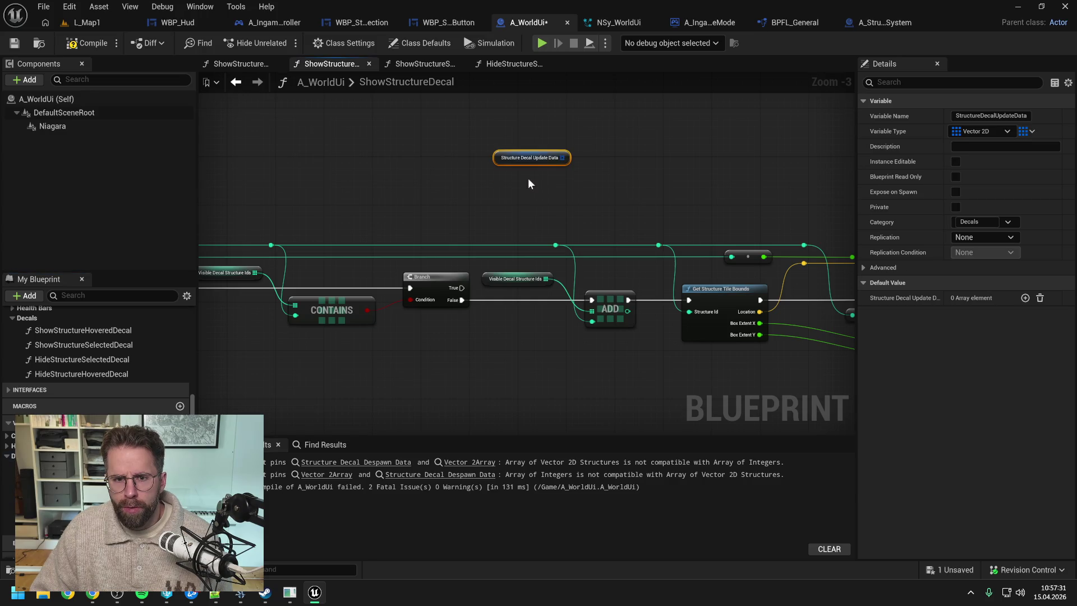
# - Add an array Add node on Structure Decal Update Data, run from Branch True through a reroute
pyautogui.moveTo(563, 158); pyautogui.dragTo(581, 170)
pyautogui.write('add')
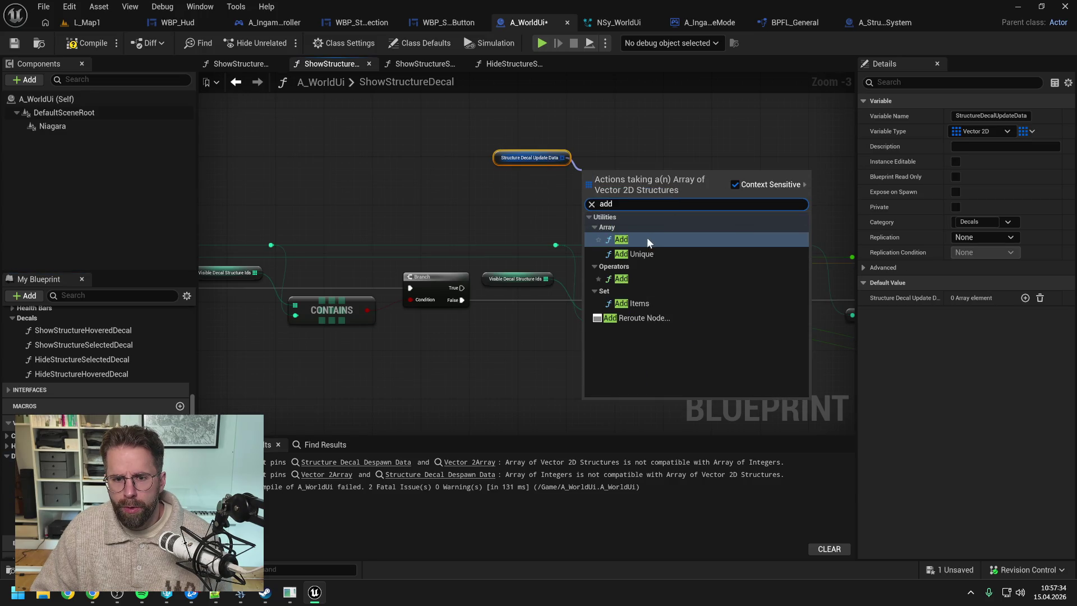
pyautogui.click(645, 239)
pyautogui.moveTo(462, 288); pyautogui.dragTo(589, 179)
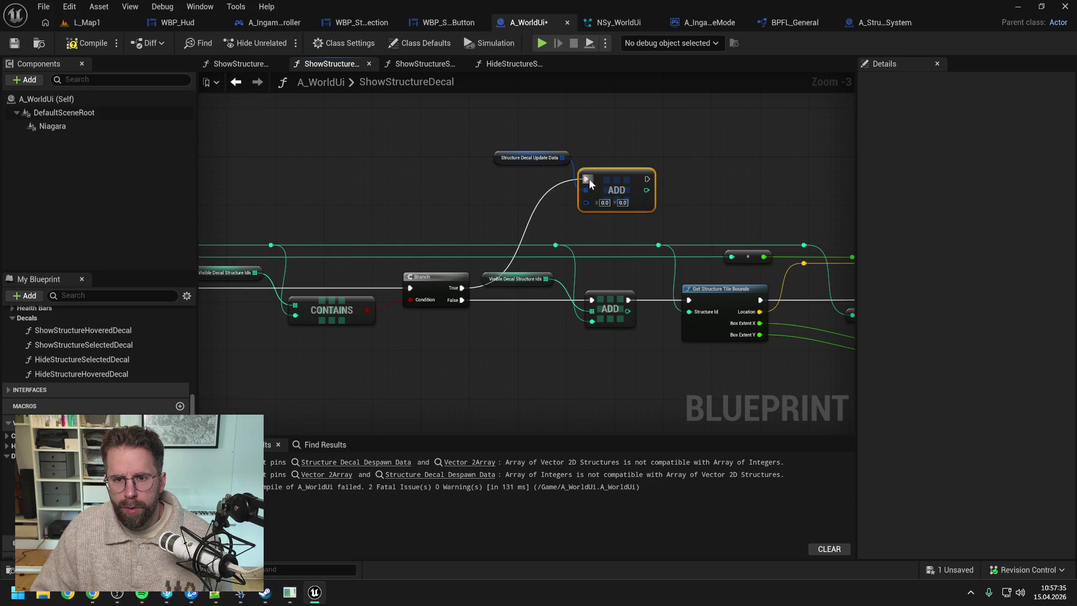
pyautogui.doubleClick(536, 203)
pyautogui.moveTo(531, 203); pyautogui.dragTo(498, 176)
pyautogui.click(443, 207)
pyautogui.keyDown('ctrl'); pyautogui.click(529, 234); pyautogui.keyUp('ctrl')
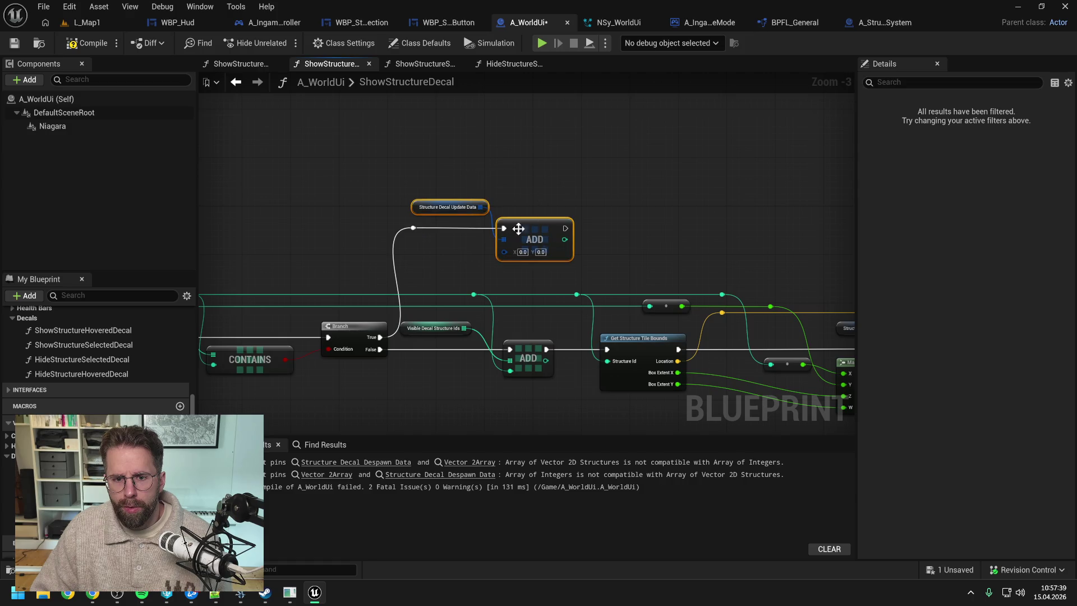
pyautogui.moveTo(530, 234)
pyautogui.mouseDown()
pyautogui.moveTo(538, 190)
pyautogui.moveTo(547, 203)
pyautogui.mouseUp()
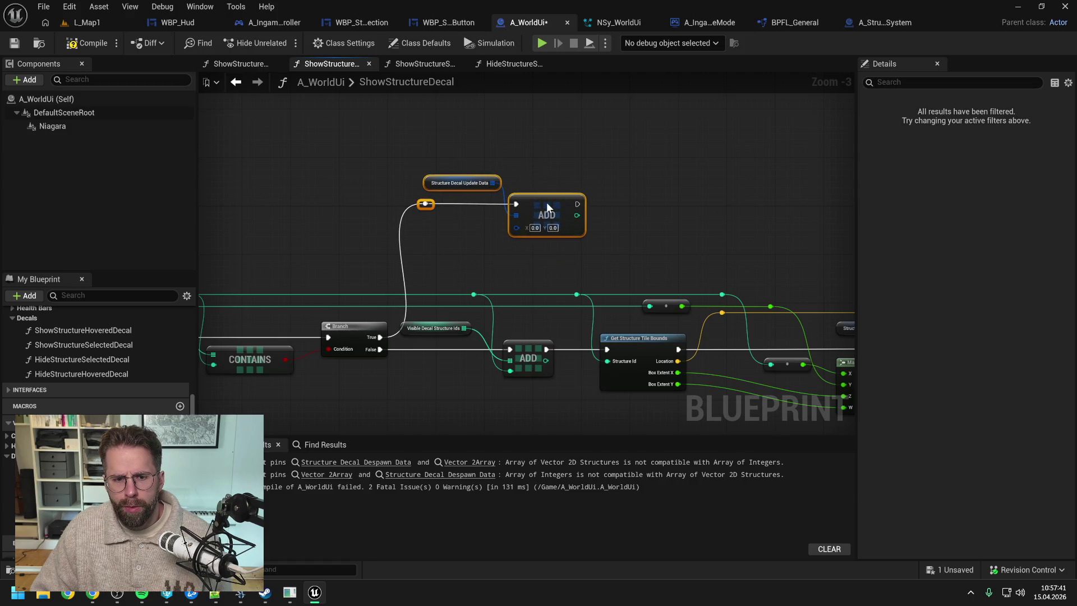
pyautogui.moveTo(435, 325); pyautogui.dragTo(453, 318)
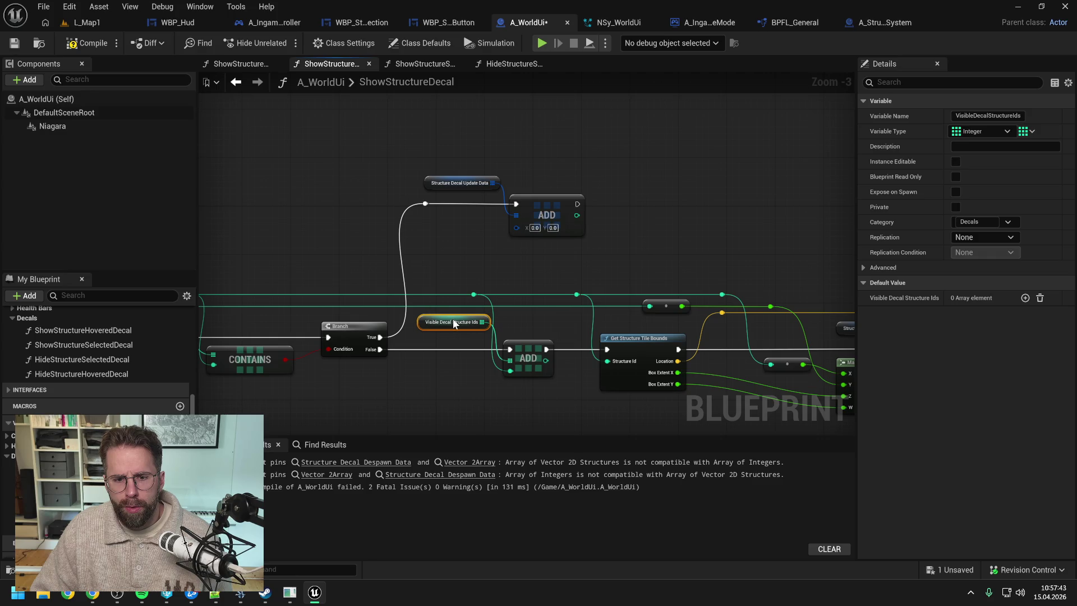
pyautogui.click(483, 269)
# - Split the Add node's X/Y struct pin and feed the structure id into X
pyautogui.moveTo(516, 228); pyautogui.dragTo(518, 232)
pyautogui.rightClick(516, 228)
pyautogui.click(541, 288)
pyautogui.scroll(-1, 530, 241)
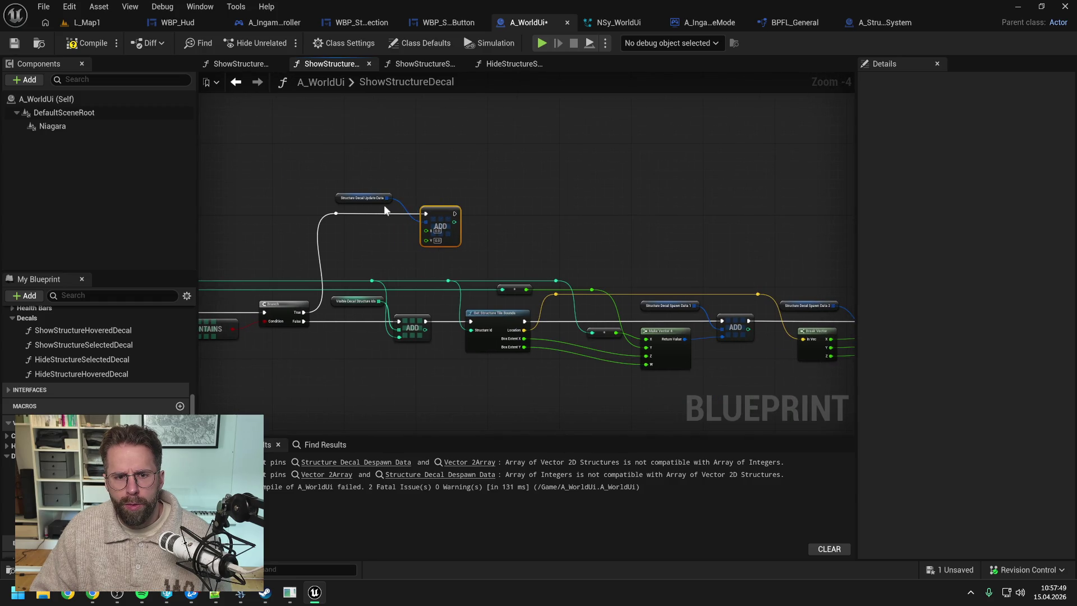
pyautogui.moveTo(385, 202); pyautogui.dragTo(399, 209)
pyautogui.click(461, 250)
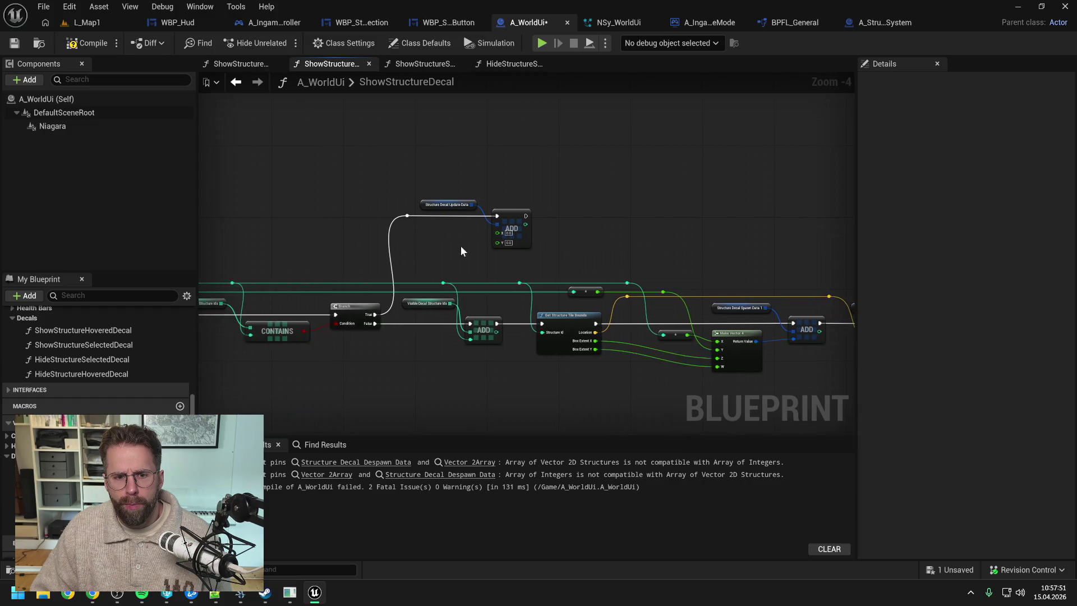
pyautogui.scroll(1, 448, 264)
pyautogui.moveTo(414, 158)
pyautogui.mouseDown()
pyautogui.moveTo(530, 204)
pyautogui.moveTo(508, 202)
pyautogui.mouseUp()
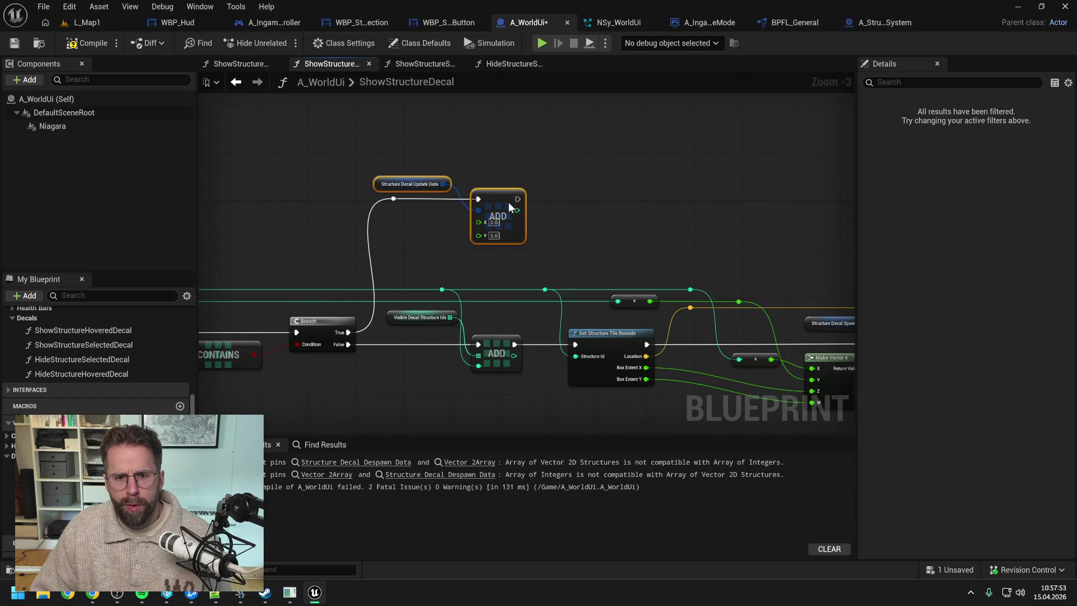
pyautogui.click(436, 264)
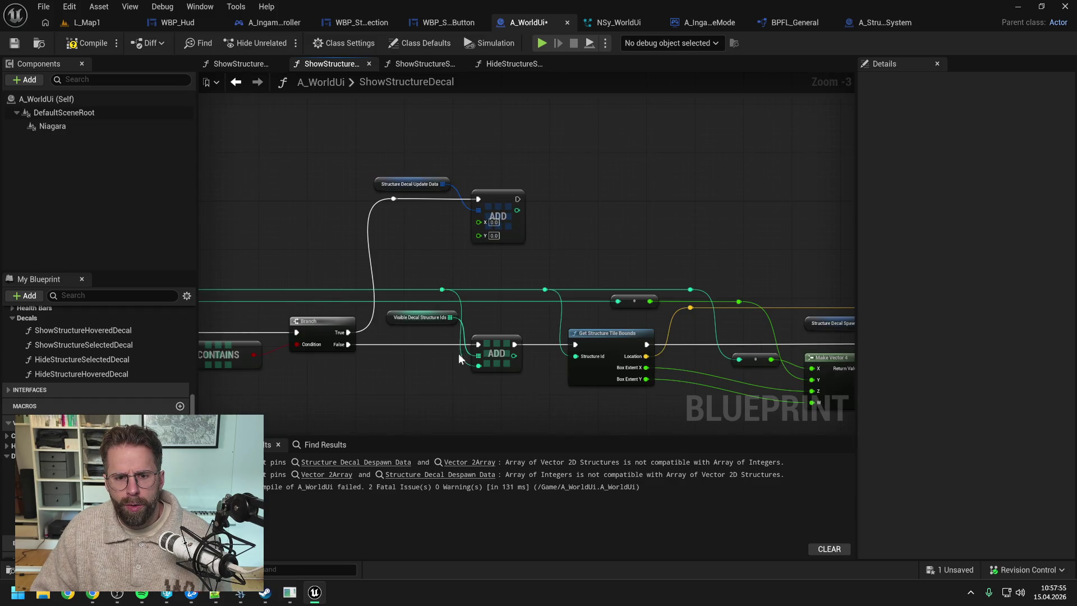
pyautogui.moveTo(443, 290)
pyautogui.mouseDown()
pyautogui.moveTo(479, 221)
pyautogui.moveTo(448, 234)
pyautogui.mouseUp()
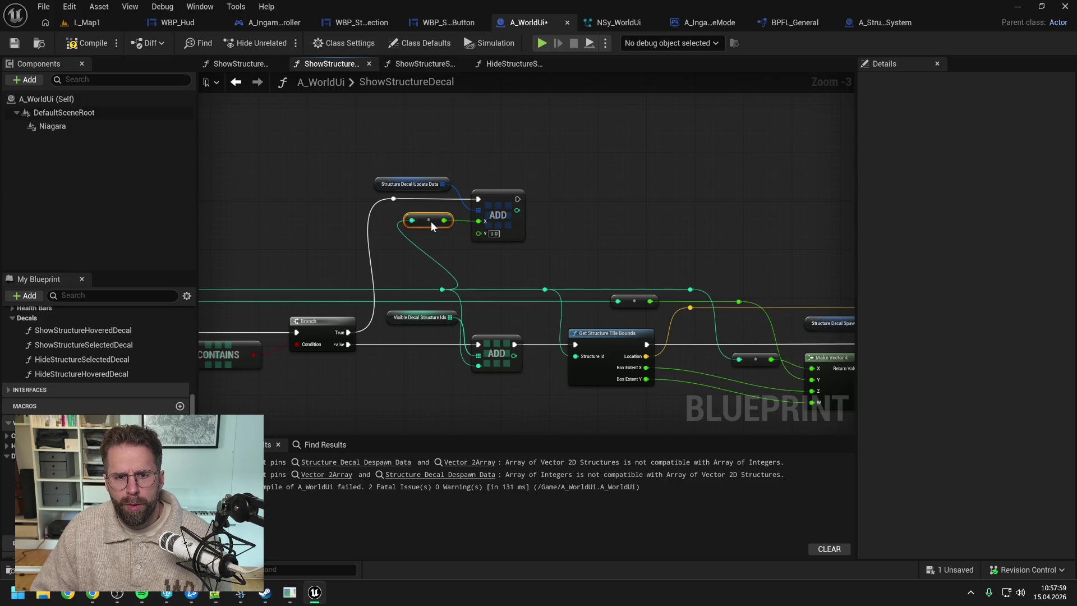
# - Wire the rerouted integer into the Add node's Y, then compile and save
pyautogui.moveTo(441, 163)
pyautogui.mouseDown()
pyautogui.moveTo(503, 211)
pyautogui.moveTo(569, 213)
pyautogui.mouseUp()
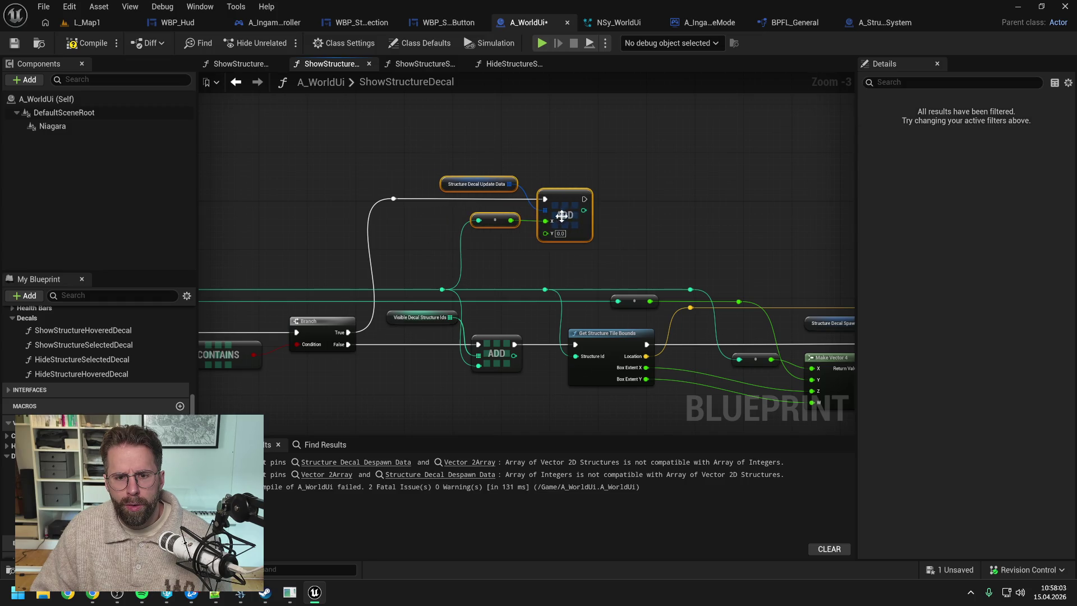
pyautogui.click(468, 257)
pyautogui.moveTo(468, 257)
pyautogui.mouseDown()
pyautogui.moveTo(591, 230)
pyautogui.moveTo(654, 231)
pyautogui.moveTo(557, 239)
pyautogui.mouseUp()
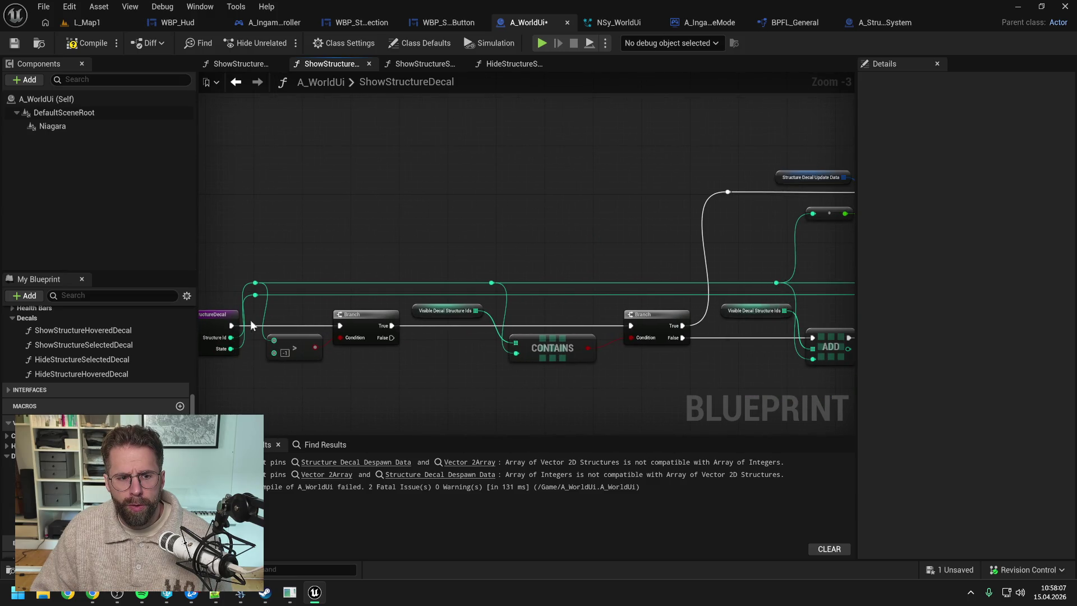
pyautogui.moveTo(661, 237); pyautogui.dragTo(485, 276)
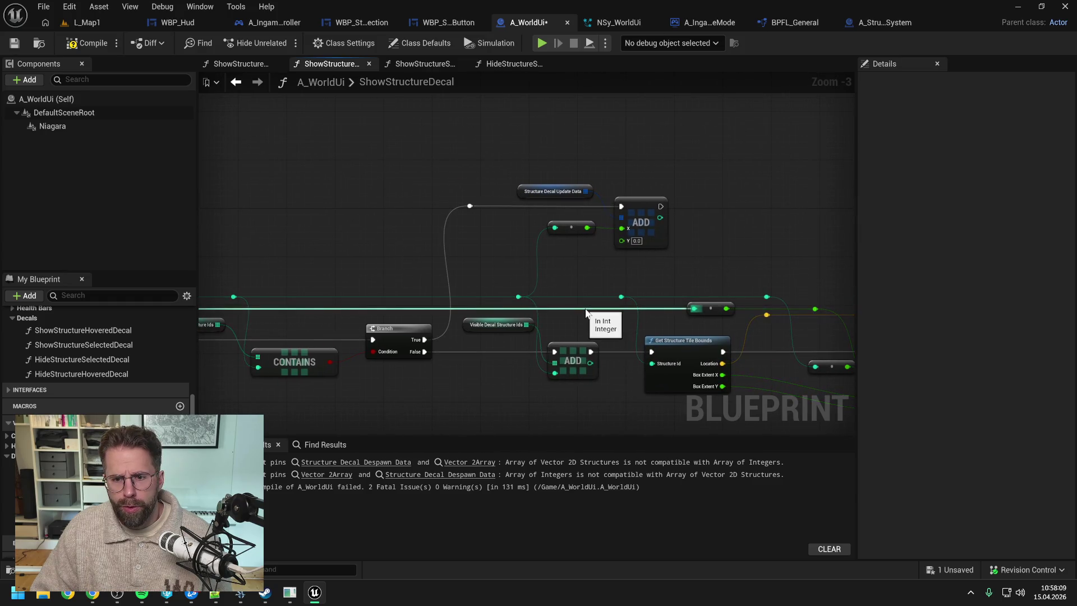
pyautogui.click(714, 309)
pyautogui.moveTo(716, 311); pyautogui.dragTo(618, 320)
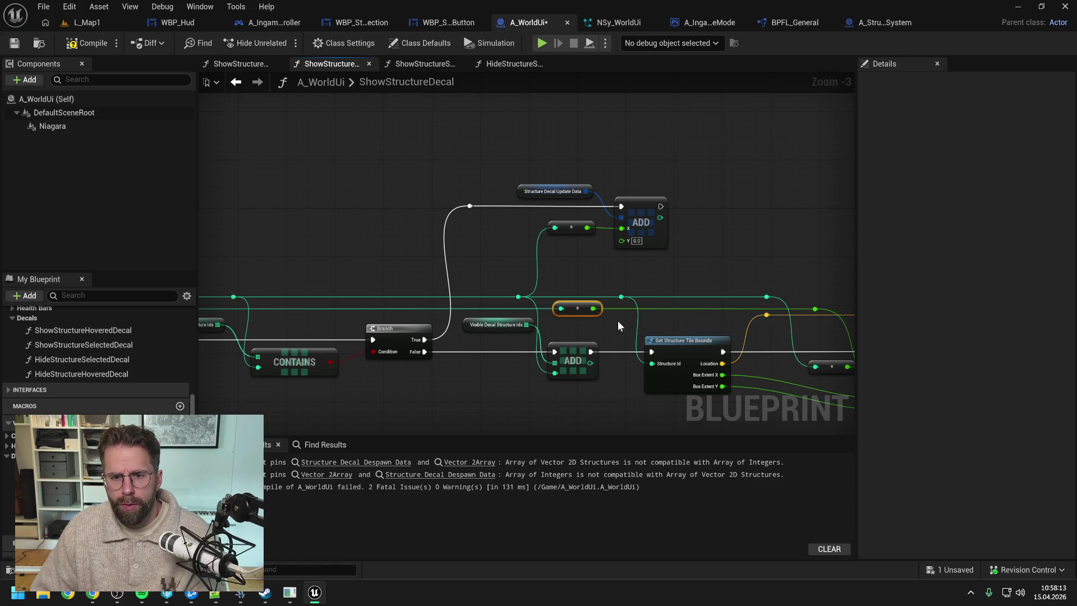
pyautogui.click(614, 315)
pyautogui.moveTo(588, 308); pyautogui.dragTo(622, 240)
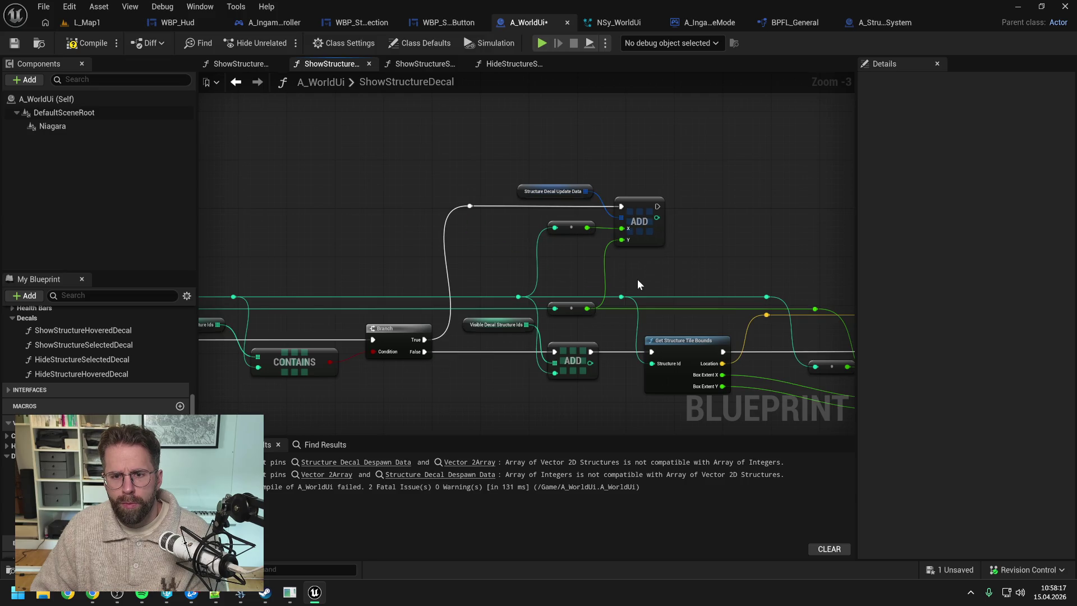
pyautogui.click(87, 44)
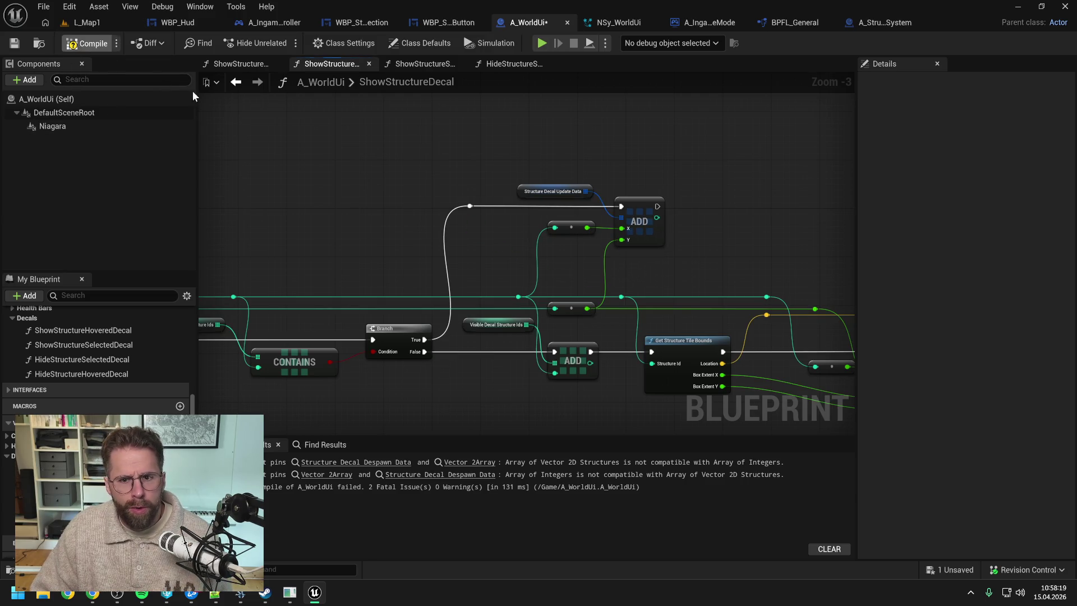
pyautogui.hotkey('ctrl', 's')
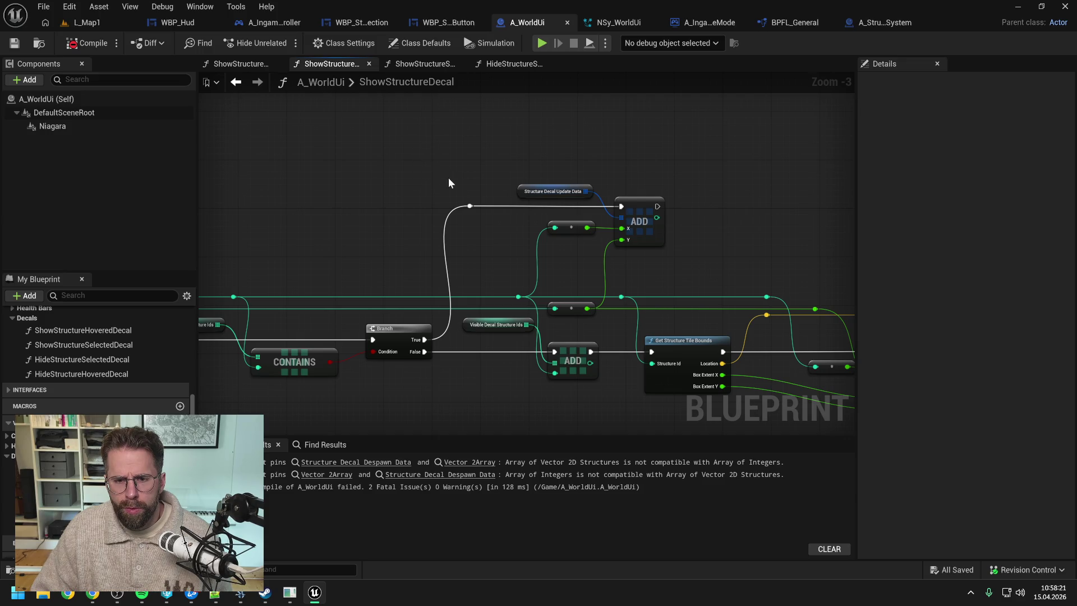
pyautogui.moveTo(520, 152); pyautogui.dragTo(665, 243)
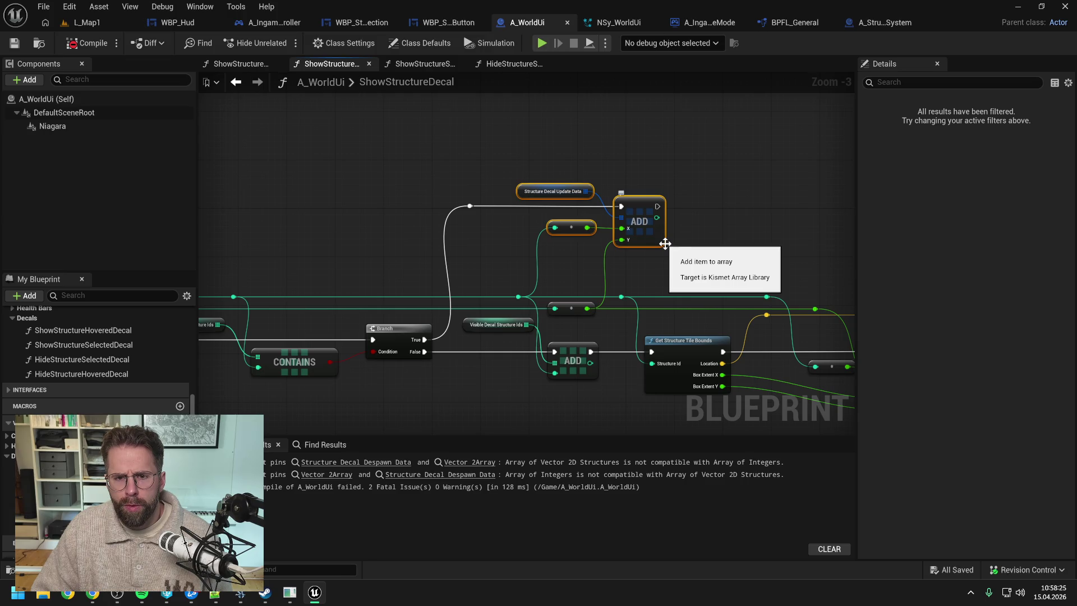
pyautogui.click(386, 147)
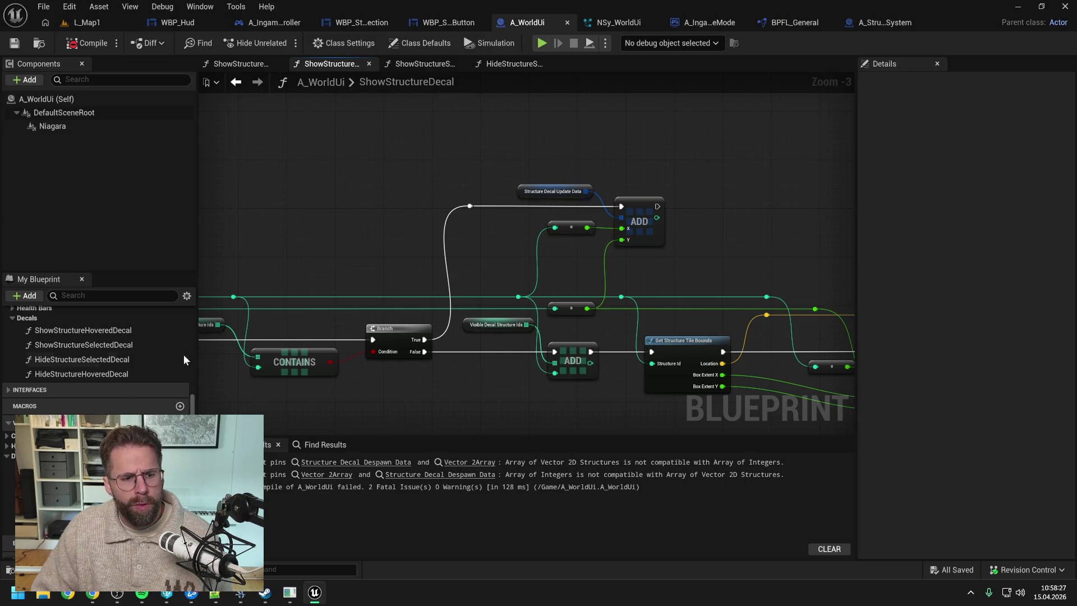
# - Paste the Update Data and Add nodes into HideStructureSelectedDecal
pyautogui.doubleClick(105, 345)
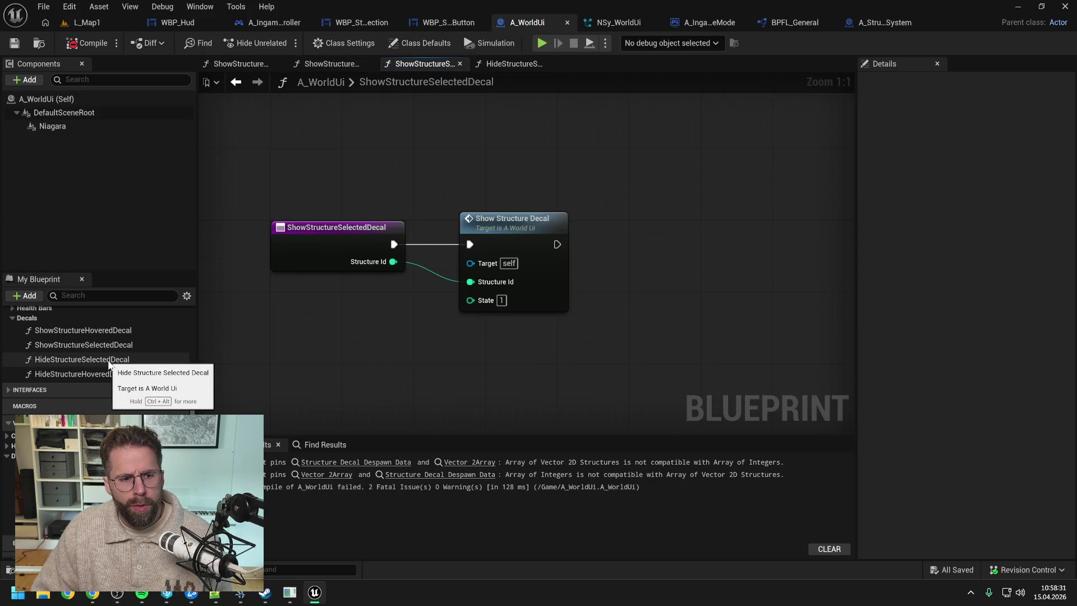
pyautogui.doubleClick(108, 359)
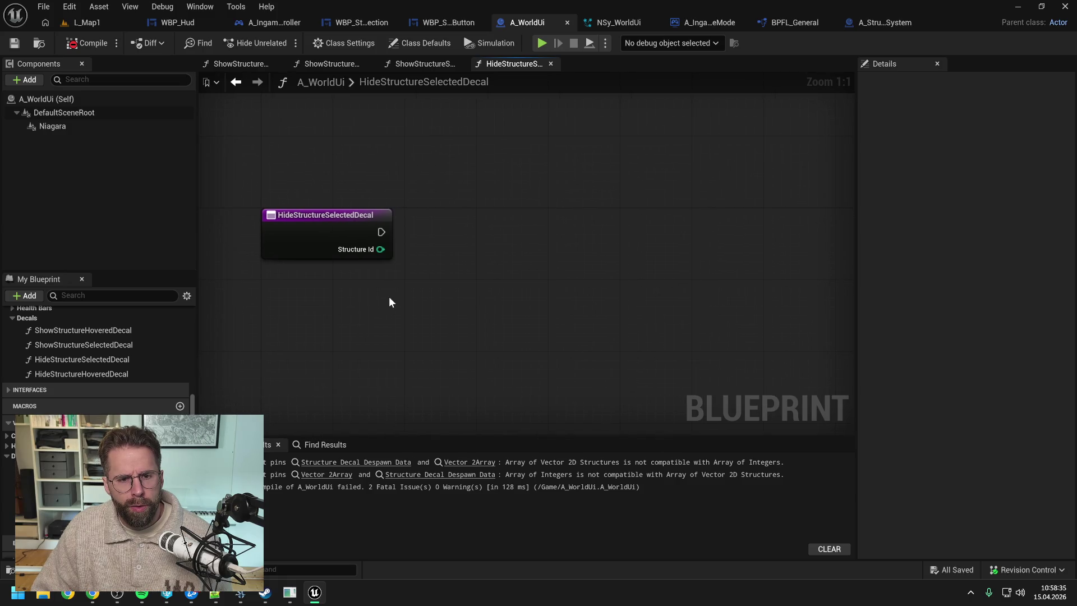
pyautogui.scroll(-1, 389, 296)
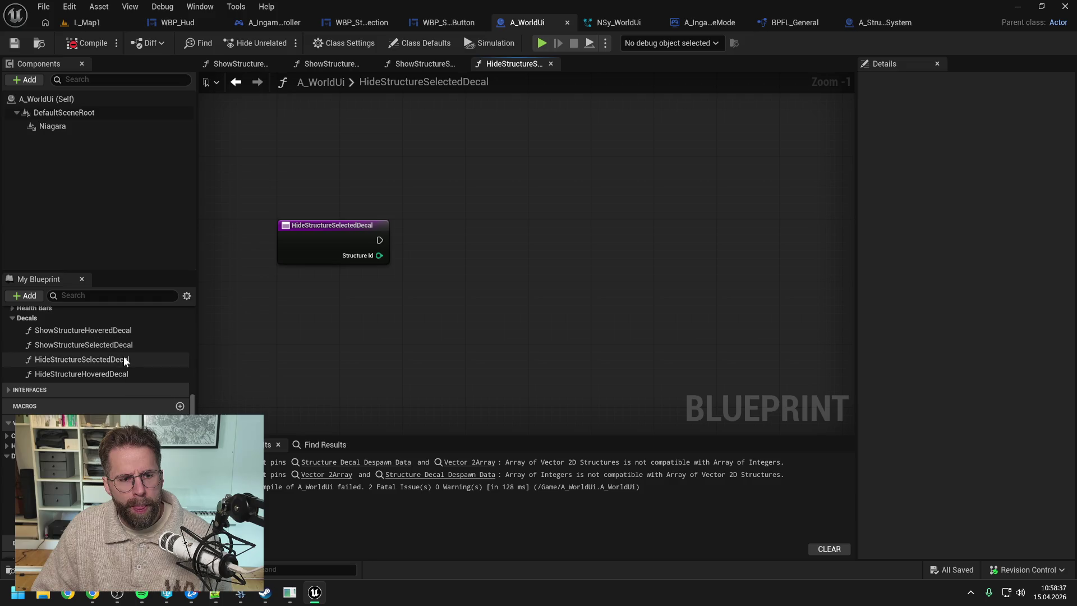
pyautogui.scroll(1, 123, 356)
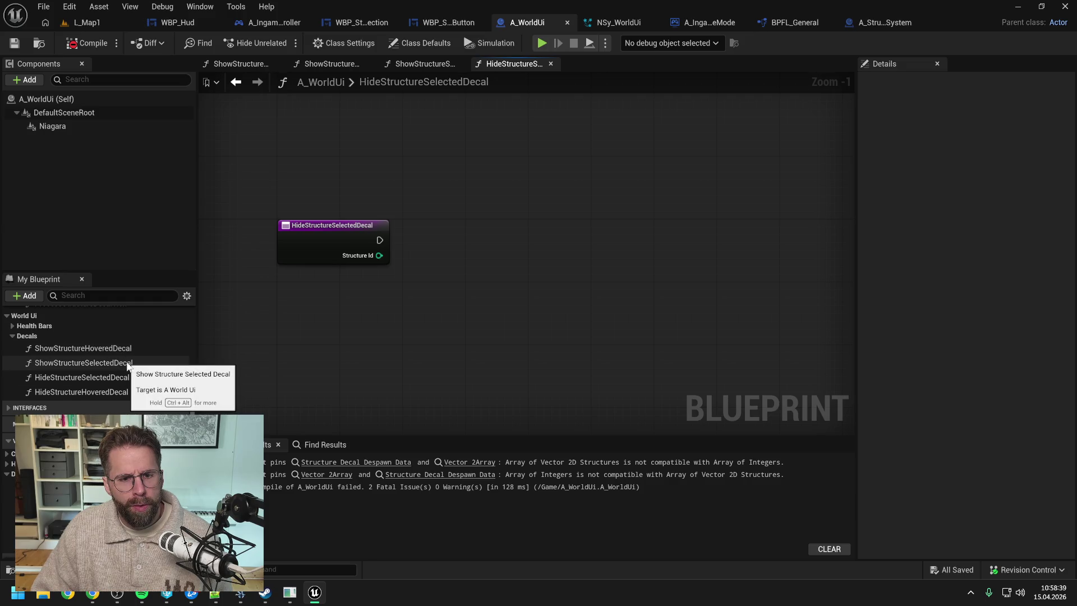
pyautogui.scroll(5, 128, 364)
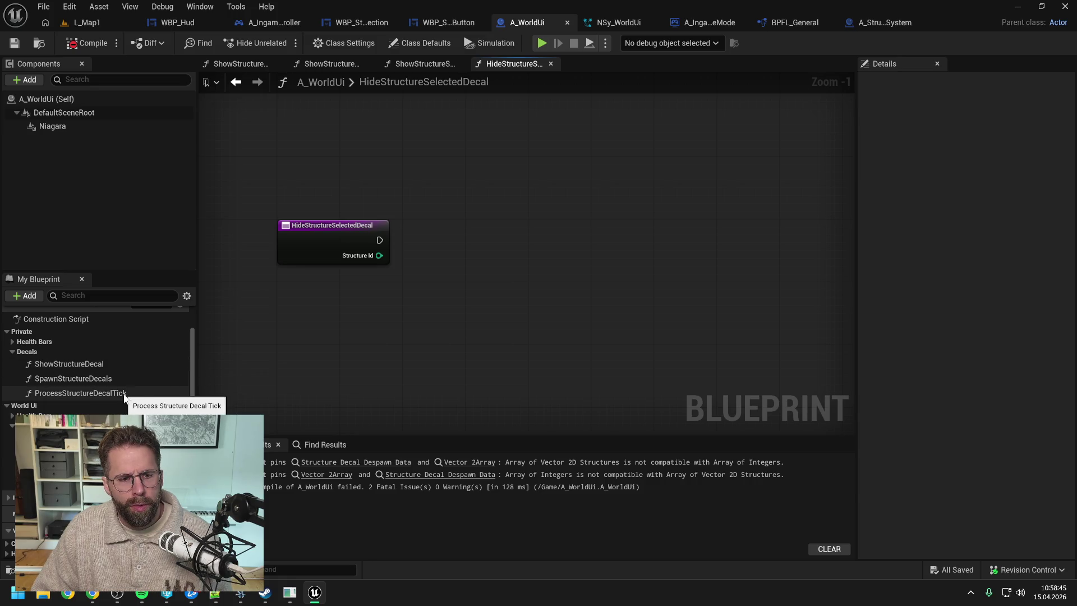
pyautogui.hotkey('ctrl', 'v')
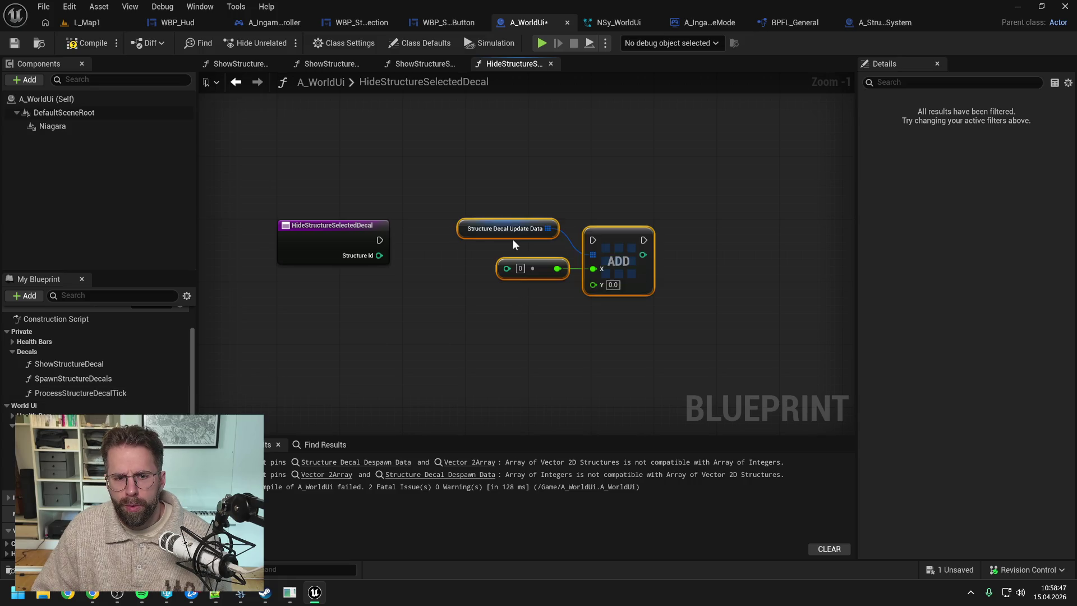
pyautogui.moveTo(611, 236); pyautogui.dragTo(689, 233)
pyautogui.click(489, 288)
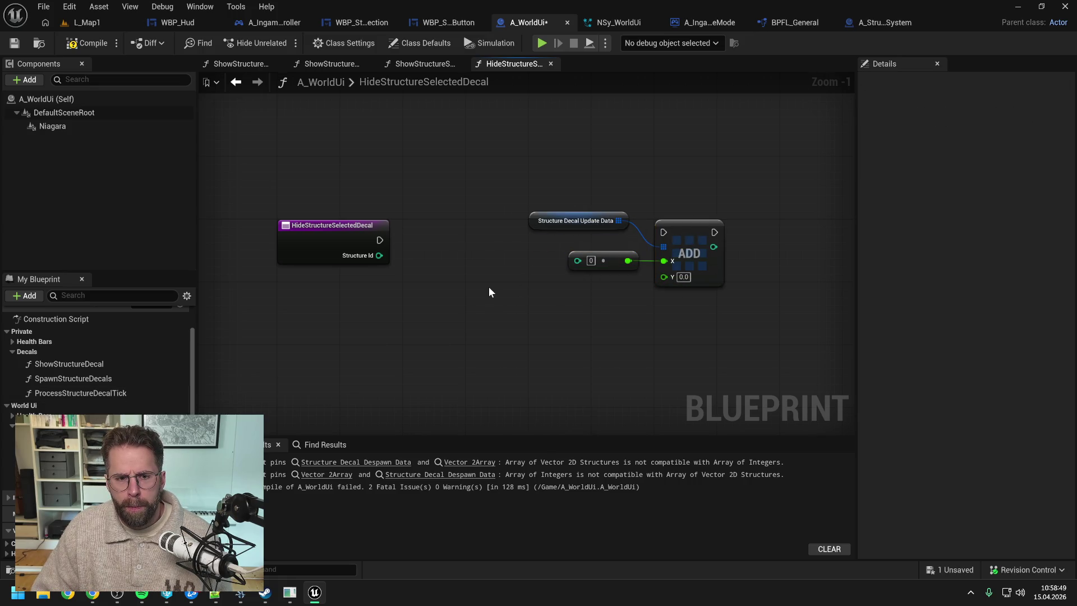
# - Wire the entry's execution and Structure Id into the pasted Add node
pyautogui.scroll(-1, 489, 292)
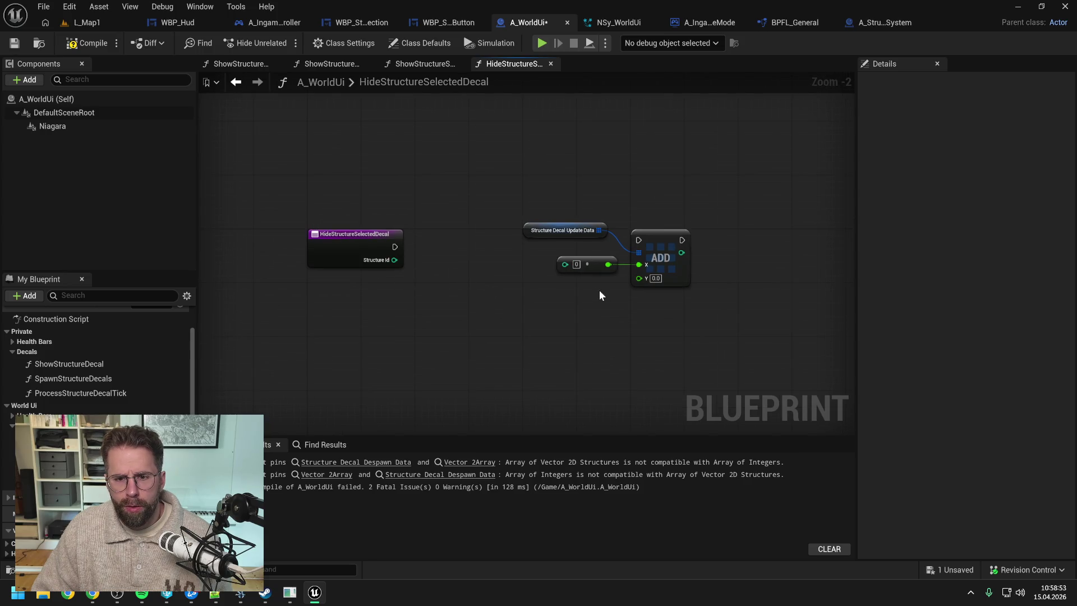
pyautogui.moveTo(395, 260); pyautogui.dragTo(620, 265)
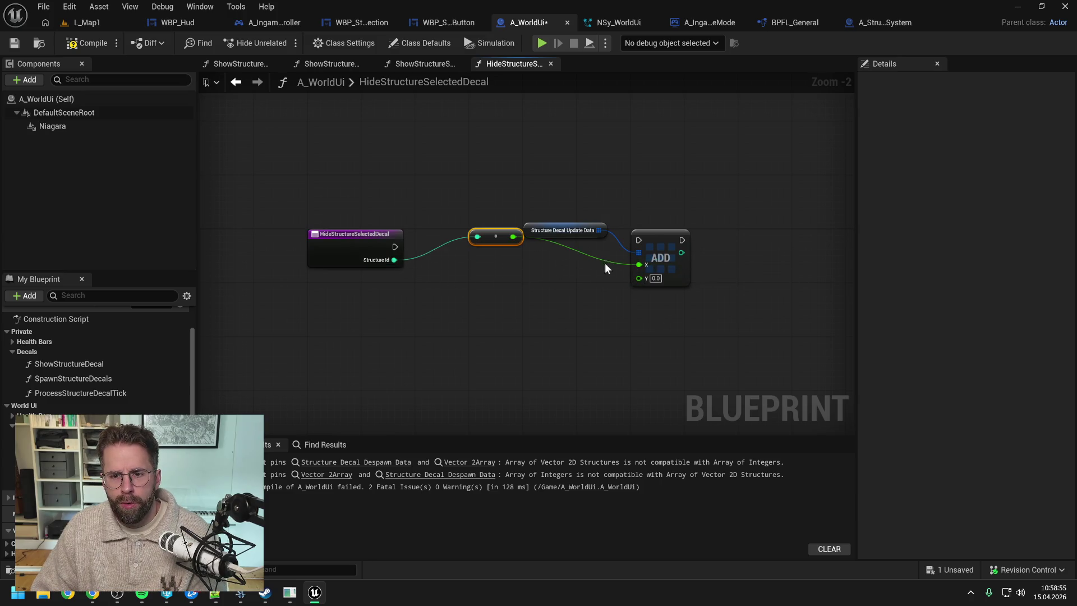
pyautogui.moveTo(493, 240); pyautogui.dragTo(513, 267)
pyautogui.moveTo(394, 247); pyautogui.dragTo(638, 240)
pyautogui.moveTo(499, 212); pyautogui.dragTo(690, 292)
pyautogui.moveTo(662, 239)
pyautogui.mouseDown()
pyautogui.moveTo(628, 253)
pyautogui.moveTo(614, 244)
pyautogui.mouseUp()
pyautogui.click(480, 280)
pyautogui.moveTo(475, 279); pyautogui.dragTo(508, 272)
# - Set the Add node's Y to 1, compile, and copy the three nodes
pyautogui.click(601, 285)
pyautogui.write('1')
pyautogui.press('Return')
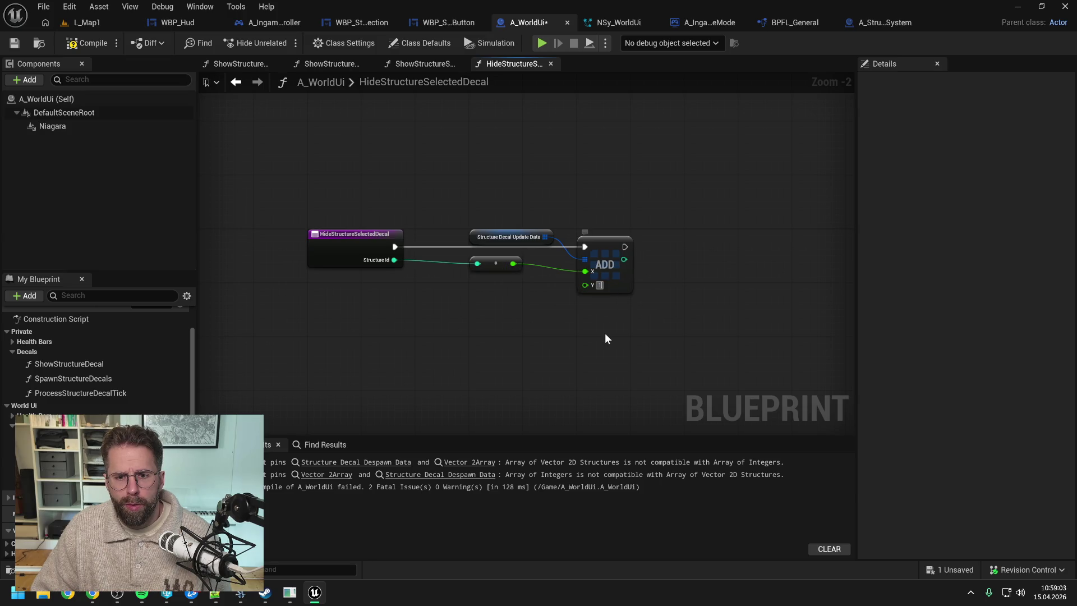
pyautogui.click(97, 46)
pyautogui.moveTo(488, 189); pyautogui.dragTo(614, 318)
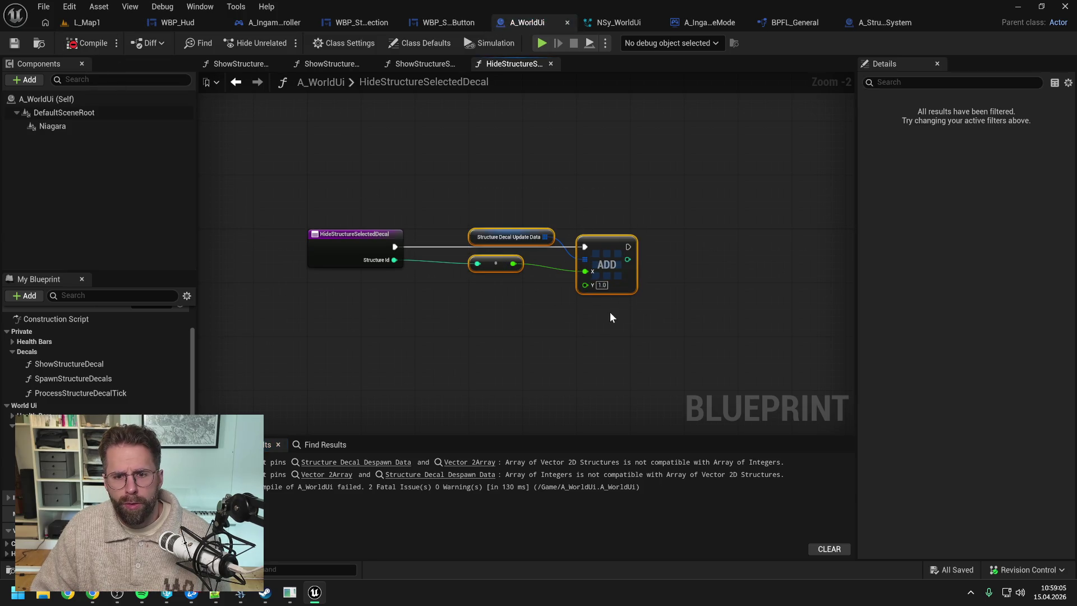
pyautogui.hotkey('ctrl', 'c')
pyautogui.doubleClick(67, 482)
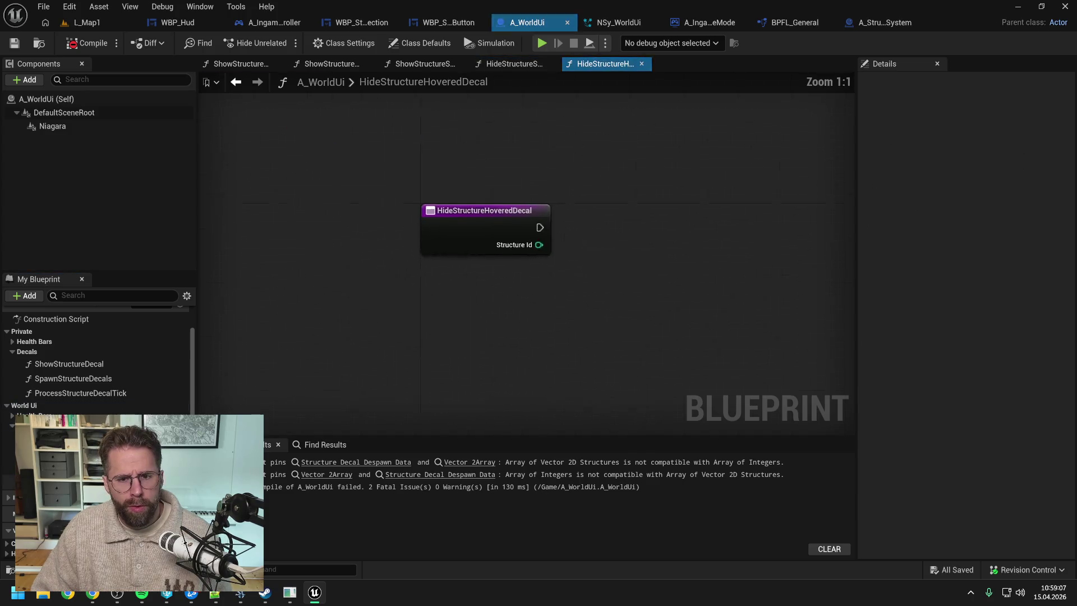
# - Paste the nodes into HideStructureHoveredDecal, wire execution and Structure Id, and save
pyautogui.hotkey('ctrl', 'v')
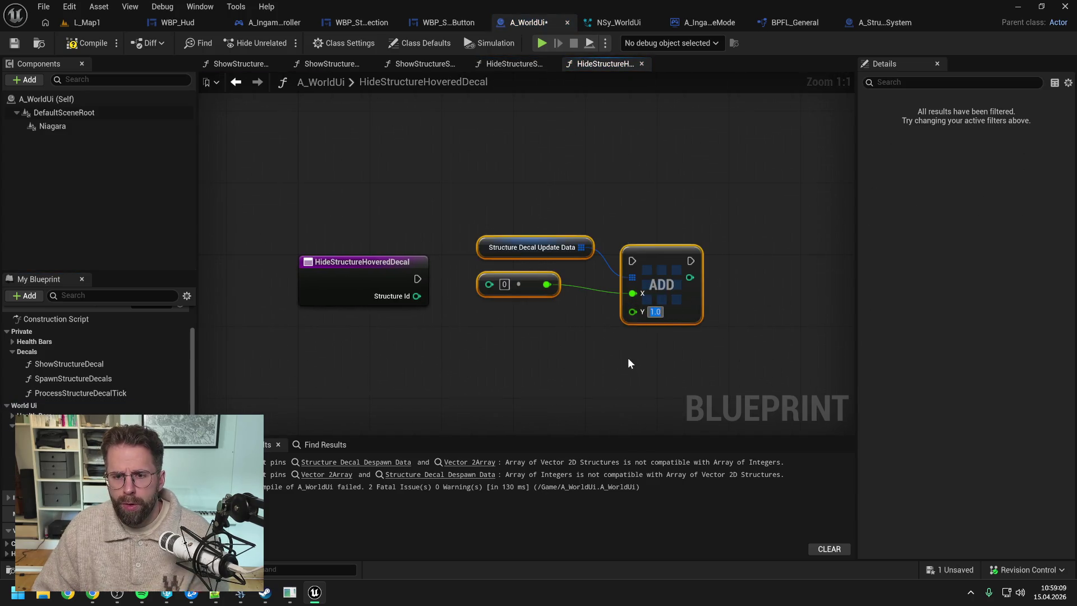
pyautogui.write('0')
pyautogui.click(561, 326)
pyautogui.moveTo(418, 279)
pyautogui.mouseDown()
pyautogui.moveTo(632, 261)
pyautogui.moveTo(405, 258)
pyautogui.moveTo(488, 284)
pyautogui.mouseUp()
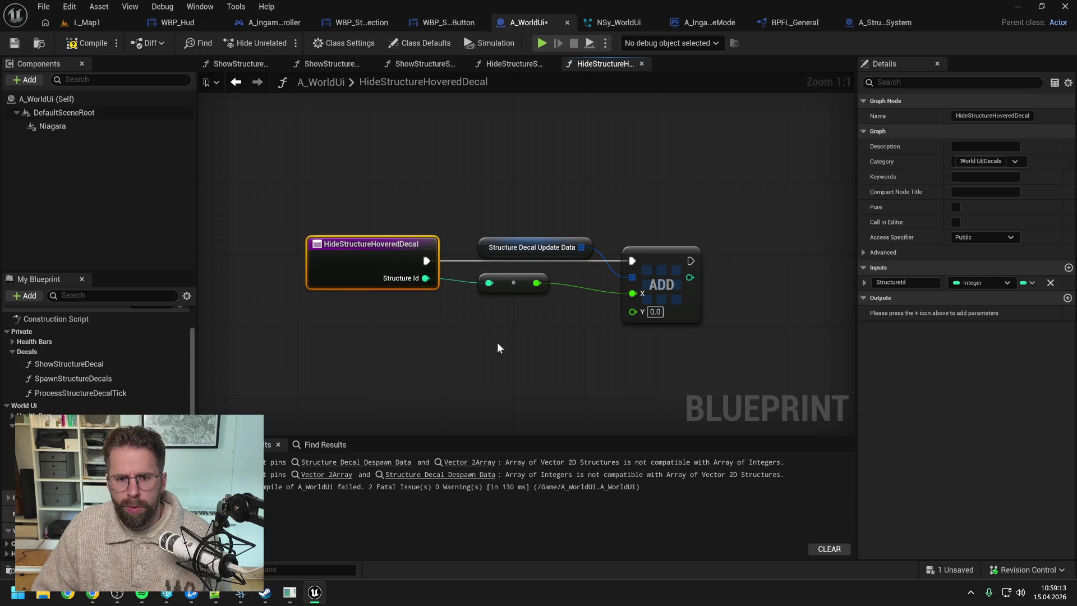
pyautogui.click(497, 341)
pyautogui.hotkey('ctrl', 's')
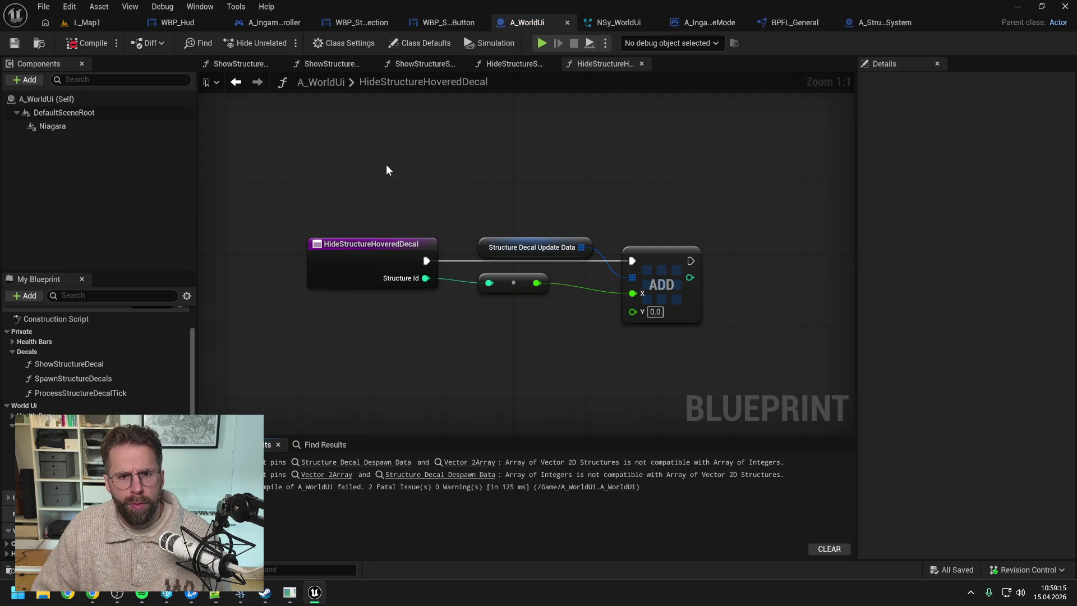
# - Jump from the compiler error to the failing node in ProcessStructureDecalTick
pyautogui.click(370, 462)
pyautogui.click(537, 319)
pyautogui.moveTo(632, 336); pyautogui.dragTo(533, 318)
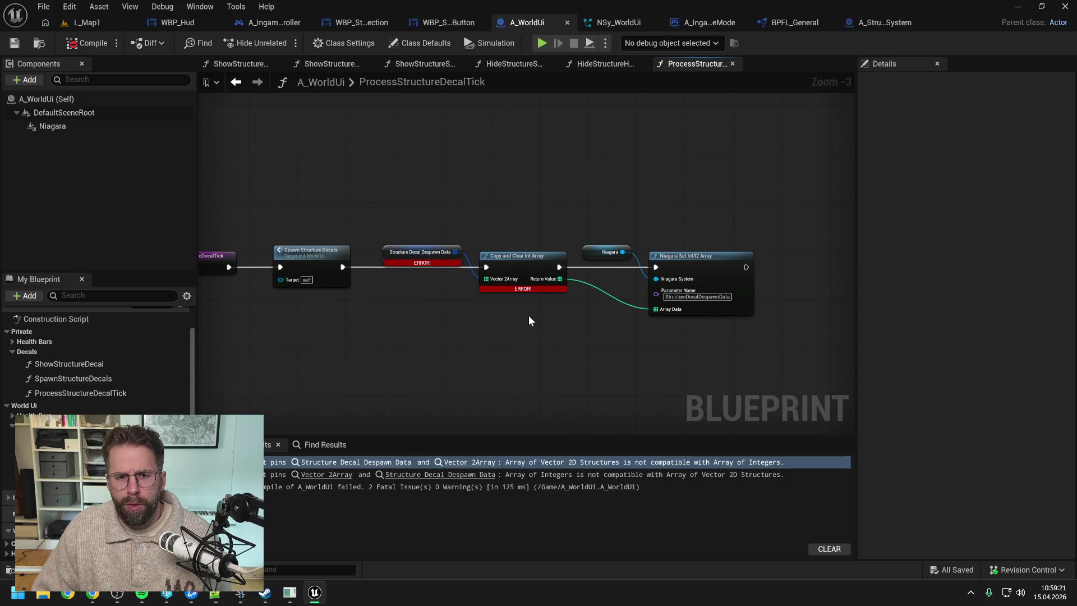
# - Add a Copy and Clear Vector 2Array node on the despawn data and chain it in
pyautogui.keyDown('alt'); pyautogui.click(455, 253); pyautogui.keyUp('alt')
pyautogui.moveTo(455, 253); pyautogui.dragTo(484, 316)
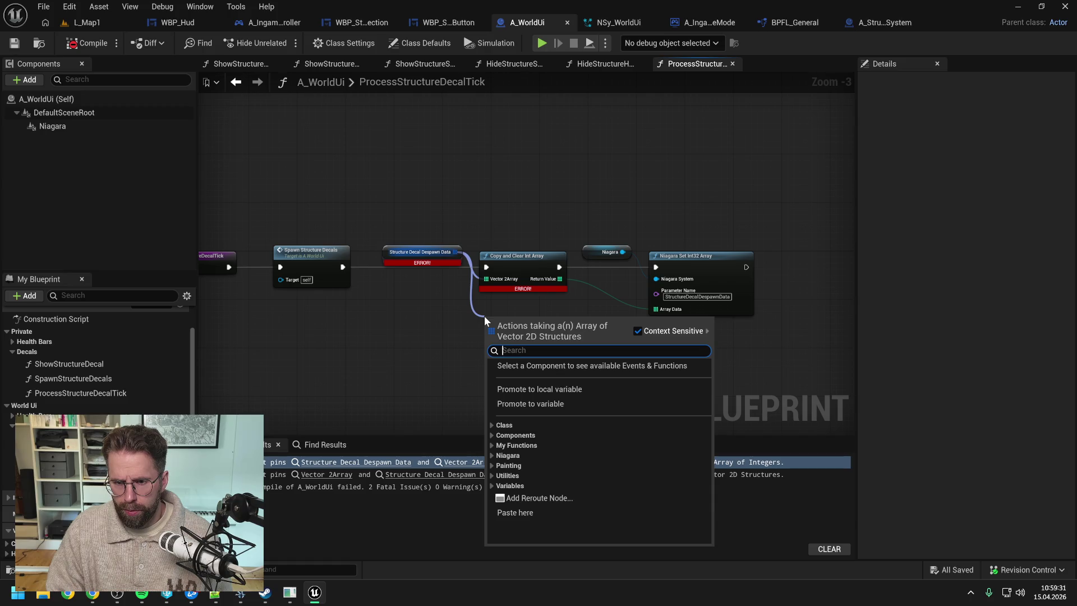
pyautogui.write('cop')
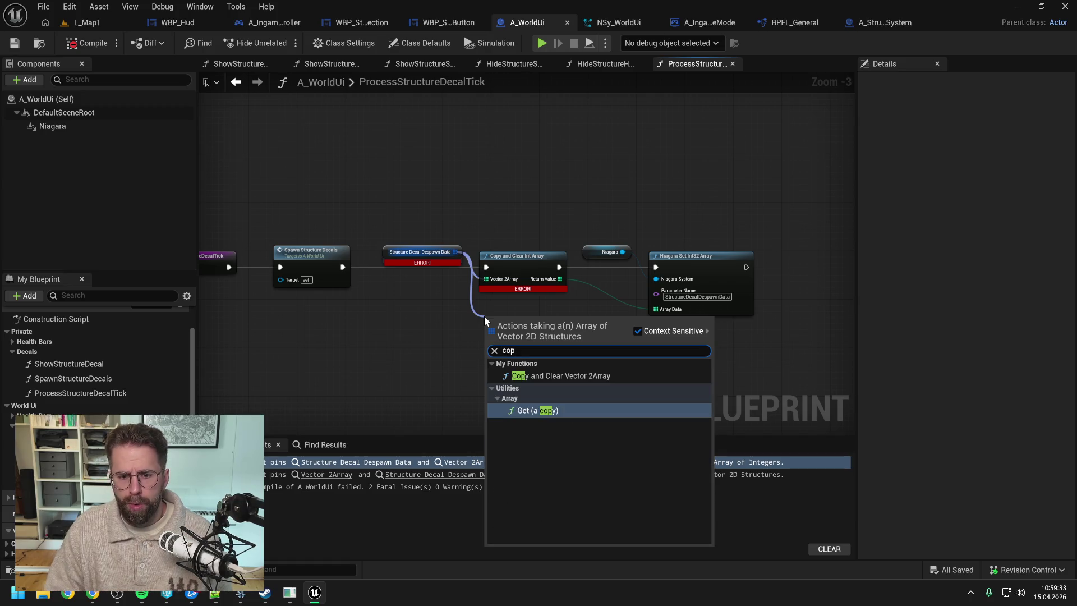
pyautogui.click(548, 380)
pyautogui.moveTo(486, 267); pyautogui.dragTo(488, 326)
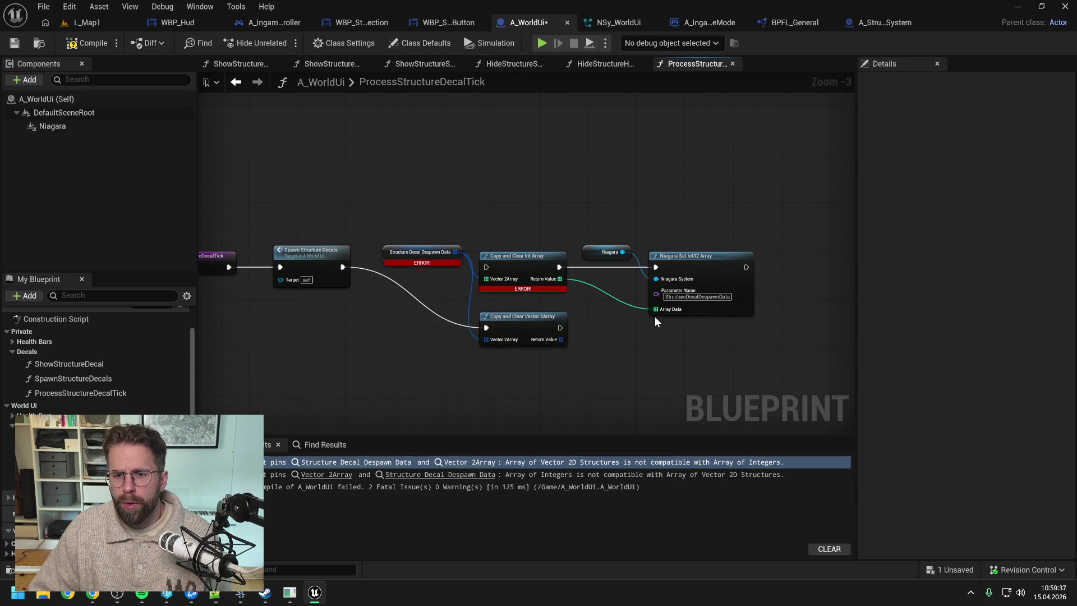
# - Add a Niagara Set Vector 2D Array node from the Niagara component
pyautogui.moveTo(623, 252); pyautogui.dragTo(648, 345)
pyautogui.write('s')
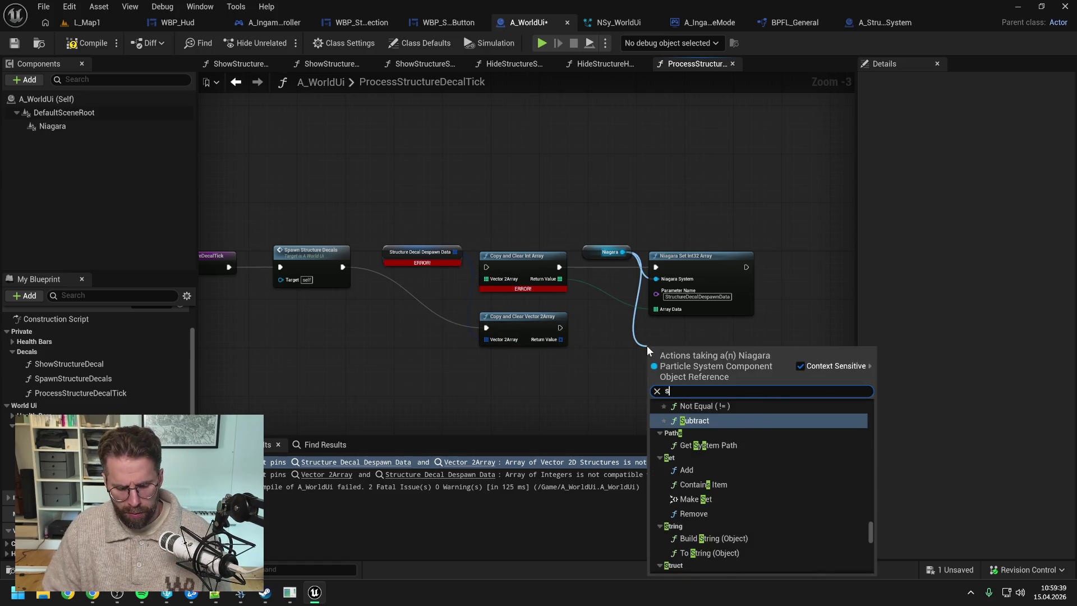
pyautogui.write('et vect')
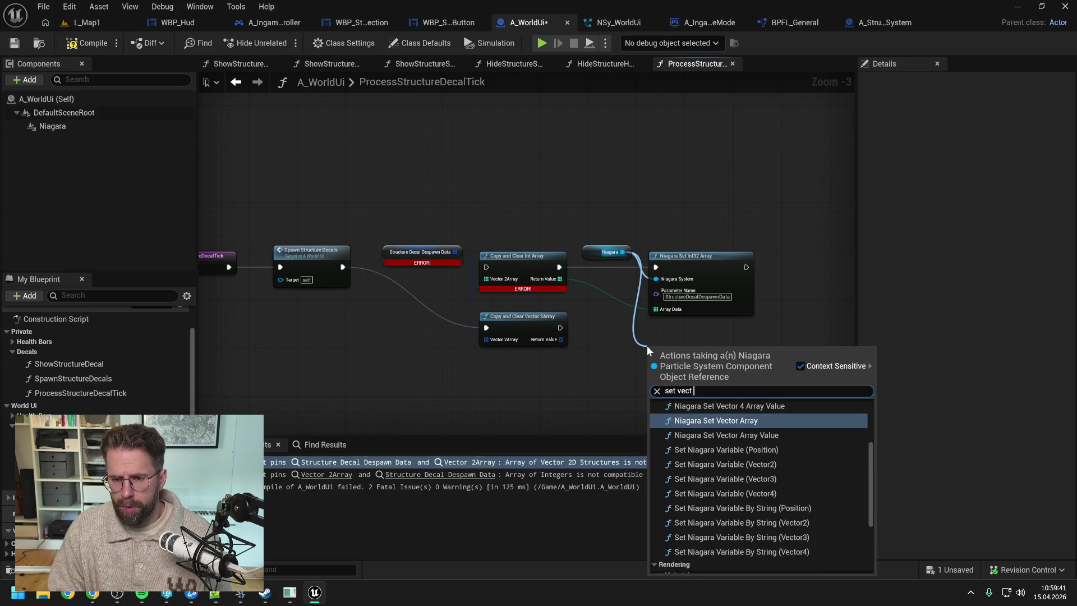
pyautogui.write('ro 2')
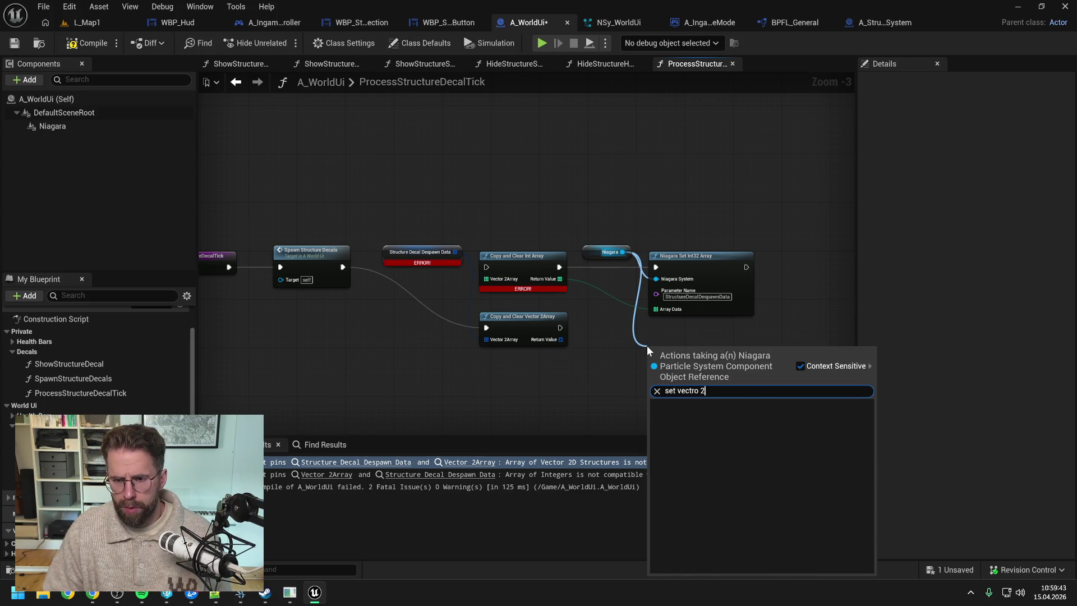
pyautogui.press('BackSpace')
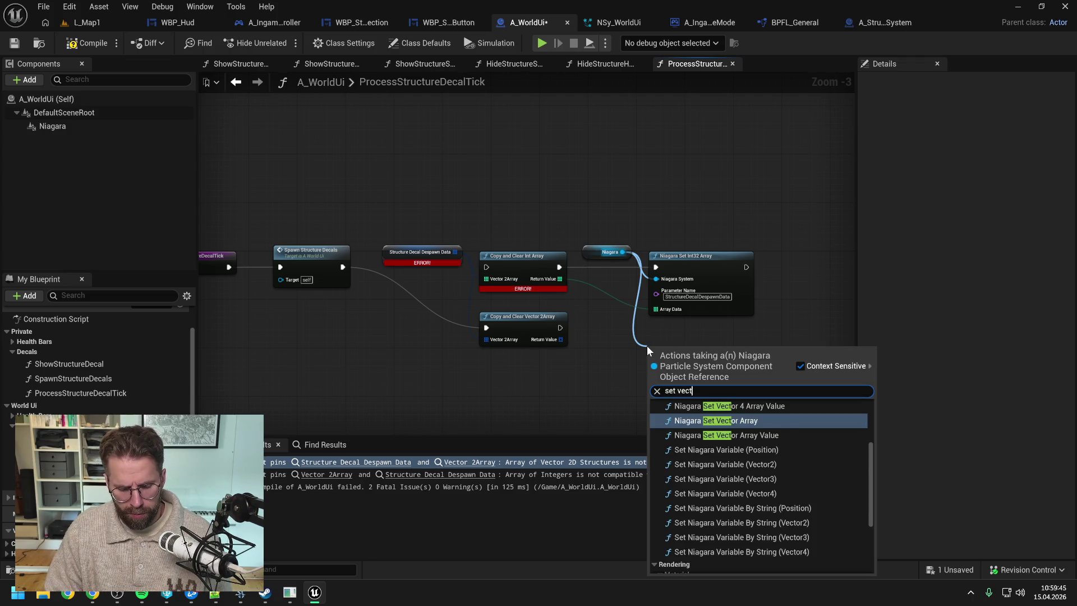
pyautogui.write('2 are')
pyautogui.press('BackSpace')
pyautogui.write('r')
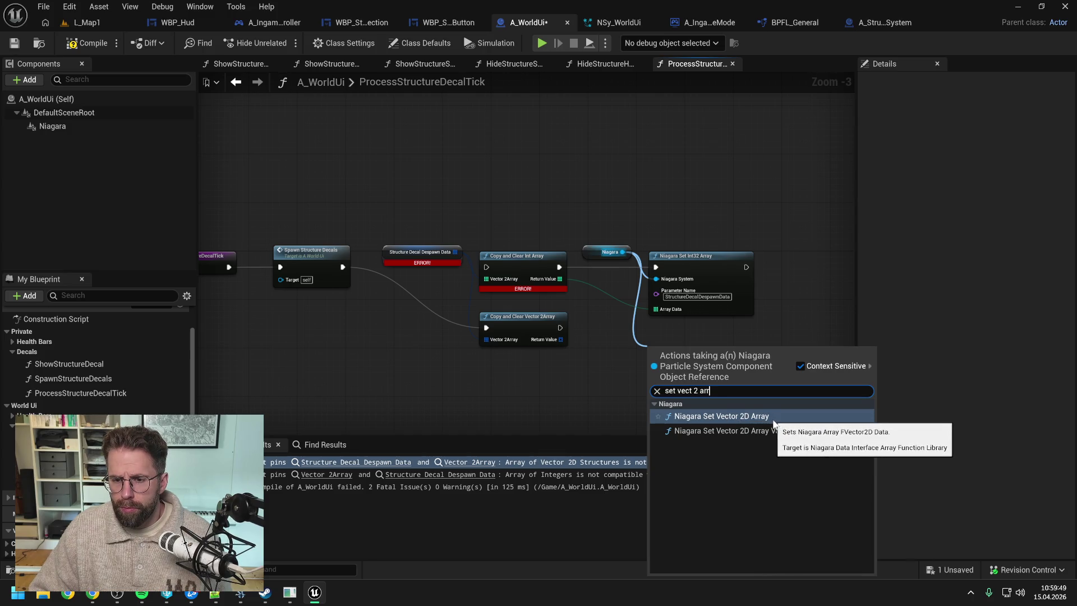
pyautogui.click(740, 418)
# - Set its parameter to StructureDecalDespawnData and wire execution and the copied vectors into Array Data
pyautogui.click(697, 296)
pyautogui.hotkey('ctrl', 'c')
pyautogui.click(705, 370)
pyautogui.hotkey('ctrl', 'v')
pyautogui.click(805, 335)
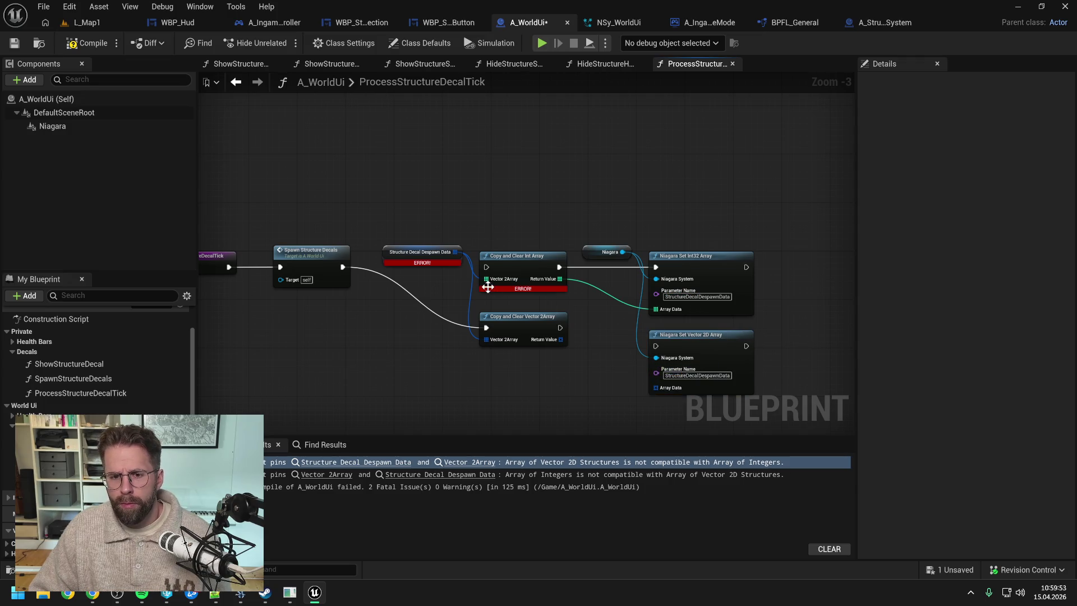
pyautogui.moveTo(560, 328); pyautogui.dragTo(656, 346)
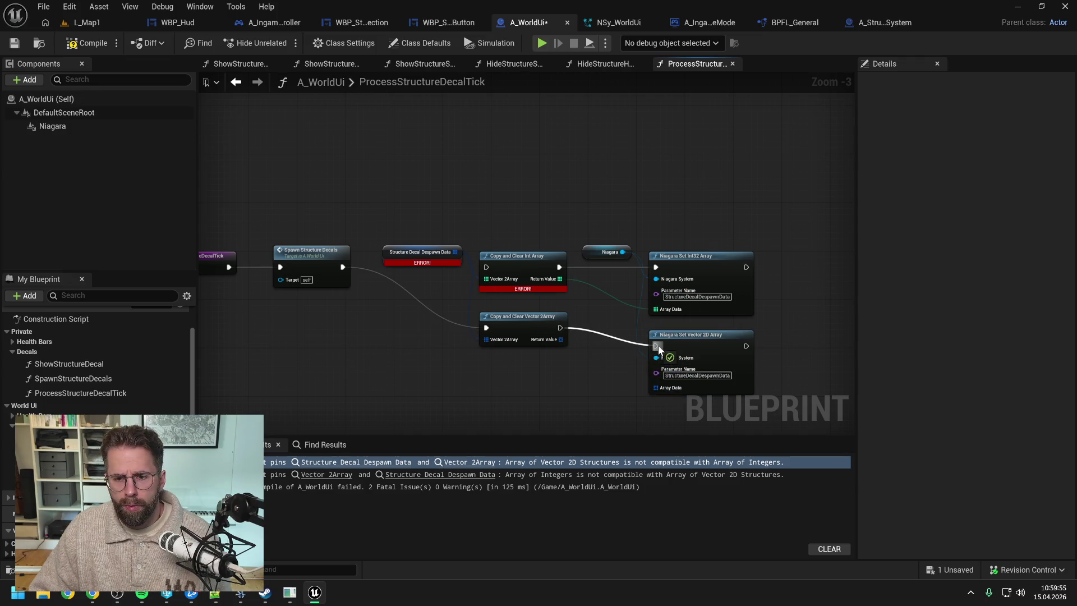
pyautogui.moveTo(560, 339); pyautogui.dragTo(657, 388)
# - Delete the obsolete Int32 array nodes, align the new nodes, compile and save
pyautogui.click(522, 256)
pyautogui.press('Delete')
pyautogui.click(690, 256)
pyautogui.press('Delete')
pyautogui.click(686, 347)
pyautogui.moveTo(685, 347); pyautogui.dragTo(699, 268)
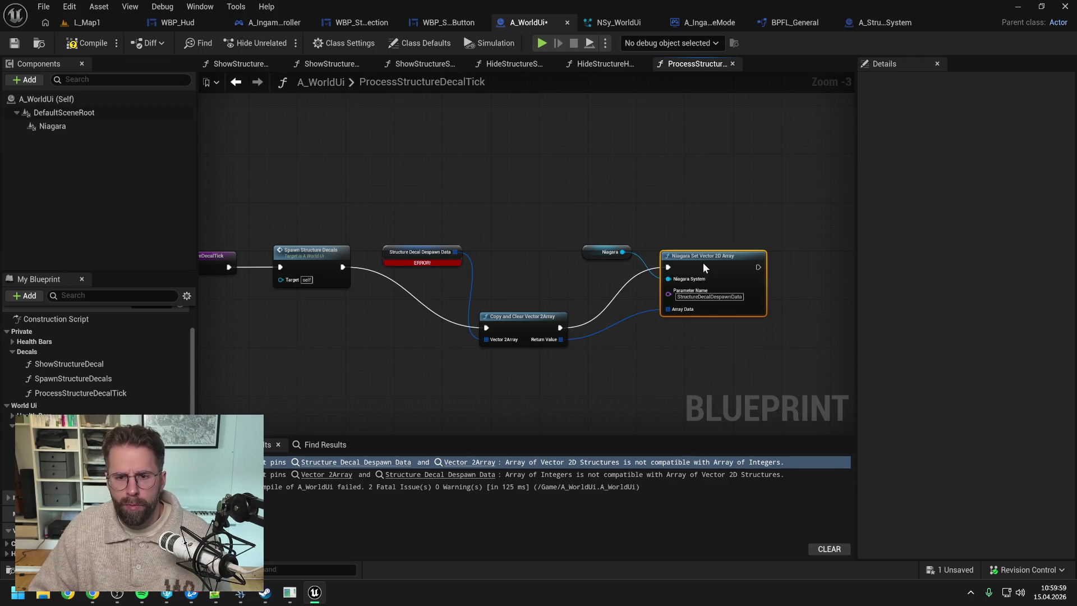
pyautogui.moveTo(521, 319); pyautogui.dragTo(519, 258)
pyautogui.click(690, 268)
pyautogui.moveTo(692, 261); pyautogui.dragTo(685, 261)
pyautogui.click(625, 218)
pyautogui.click(87, 44)
pyautogui.hotkey('ctrl', 's')
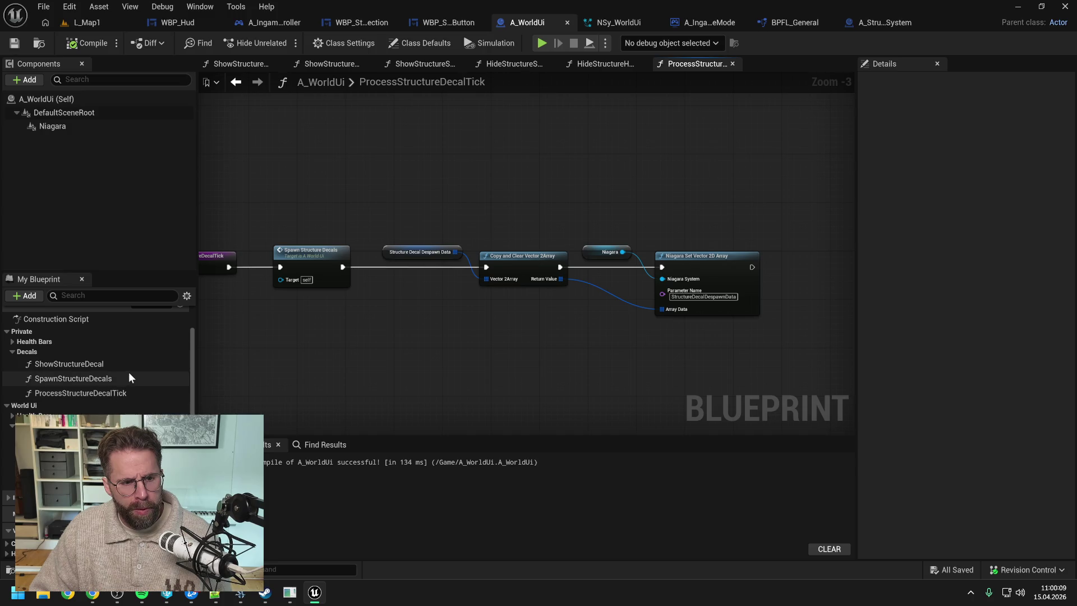
pyautogui.moveTo(119, 393); pyautogui.dragTo(104, 367)
# - Reorder Health Bars and Decals so SpawnStructureHealthBars and SpawnStructureDecals come first, and save
pyautogui.hotkey('ctrl', 's')
pyautogui.click(13, 341)
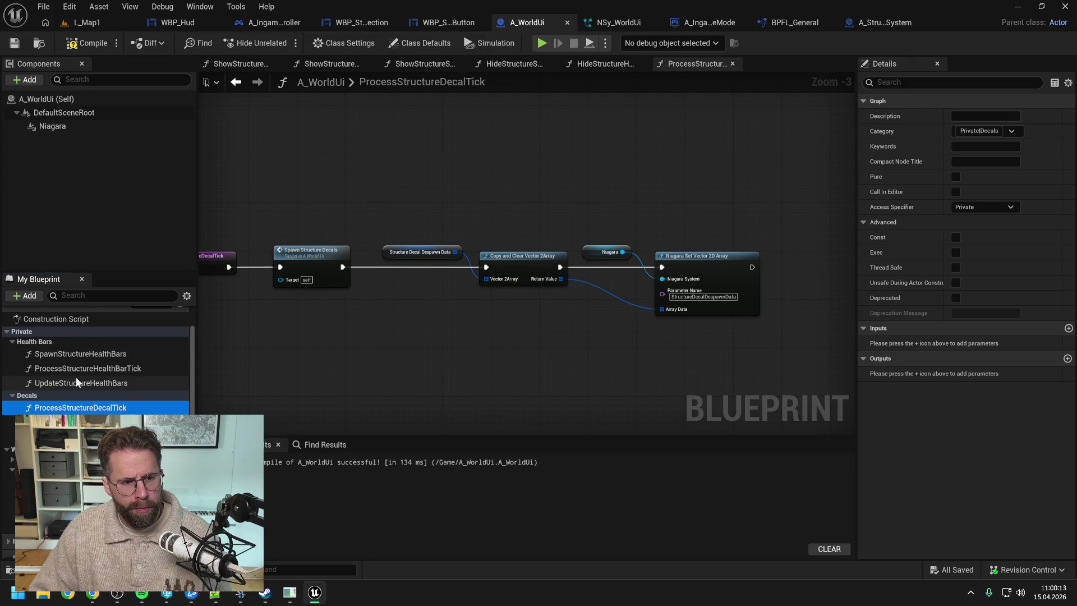
pyautogui.moveTo(77, 370); pyautogui.dragTo(103, 382)
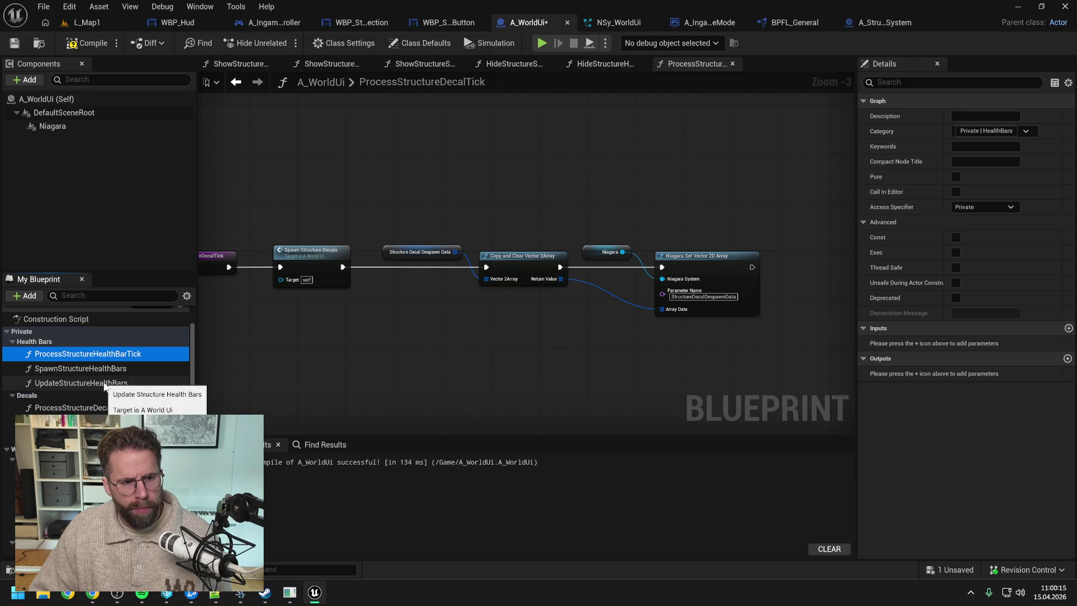
pyautogui.hotkey('ctrl', 's')
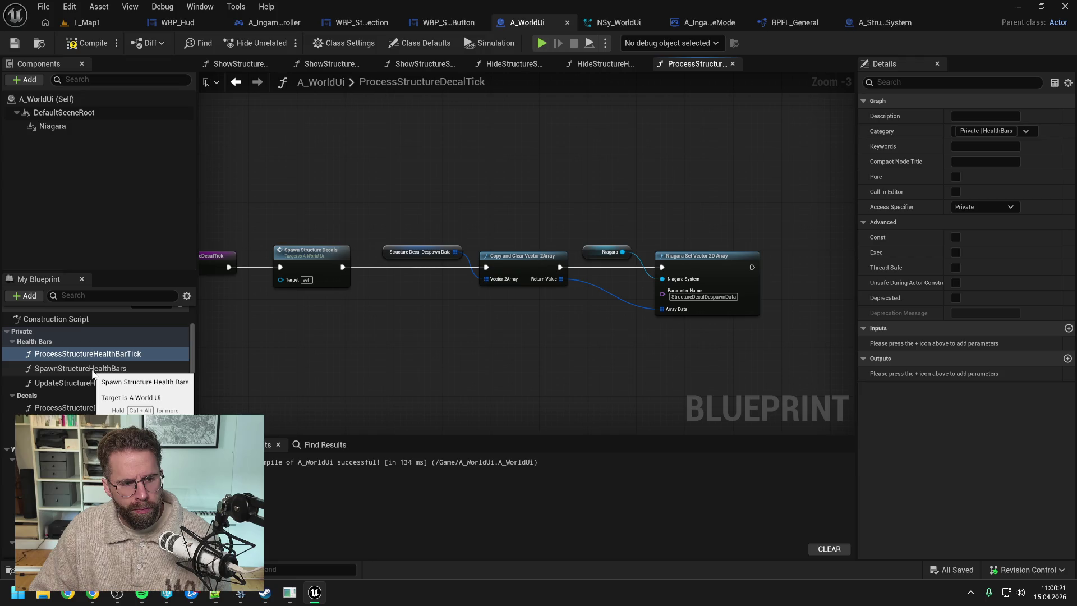
pyautogui.moveTo(93, 371); pyautogui.dragTo(92, 354)
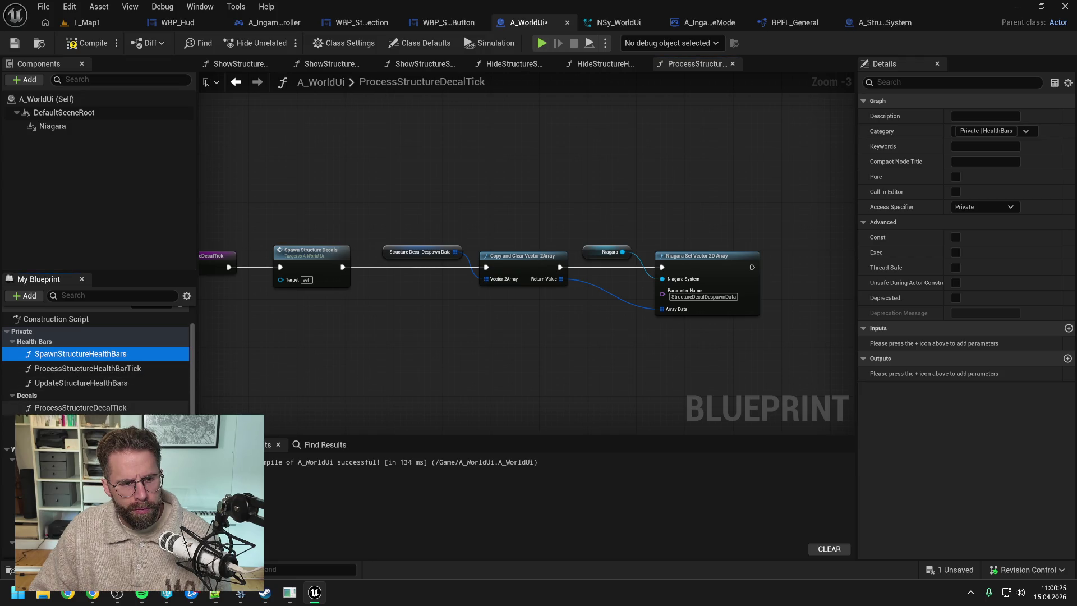
pyautogui.moveTo(73, 422); pyautogui.dragTo(73, 408)
pyautogui.hotkey('ctrl', 's')
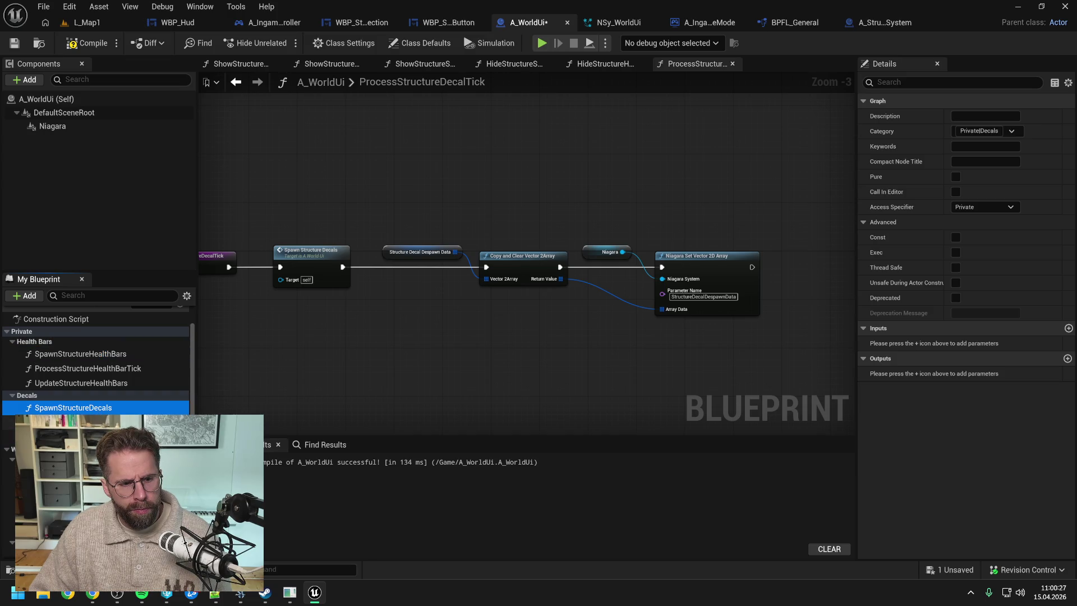
# - In ProcessStructureDecalTick, move the despawn data node chain further right
pyautogui.click(11, 341)
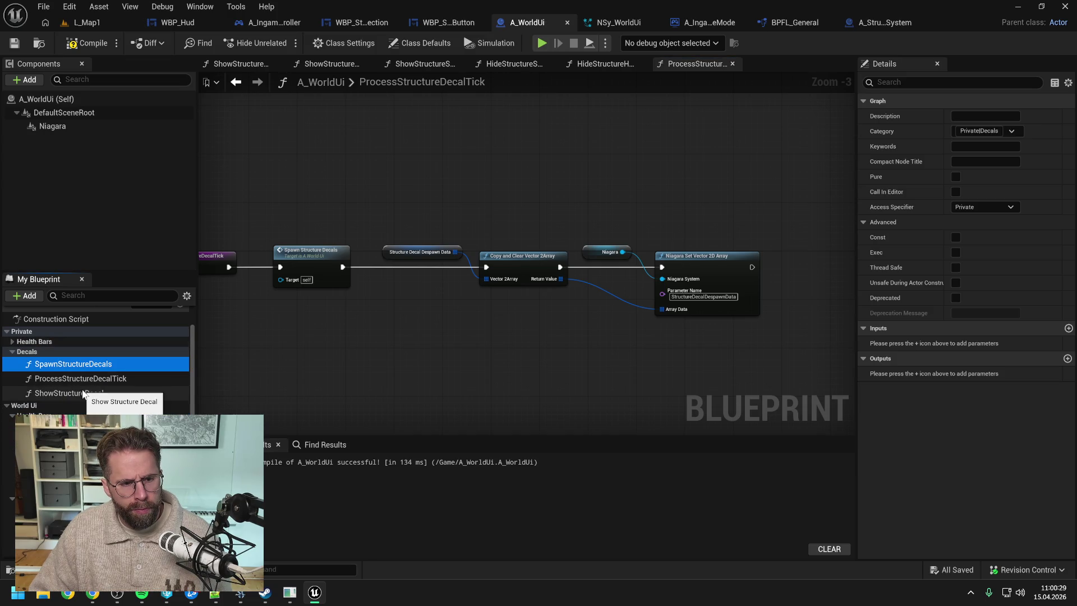
pyautogui.doubleClick(82, 379)
pyautogui.moveTo(351, 353)
pyautogui.mouseDown()
pyautogui.moveTo(436, 337)
pyautogui.moveTo(394, 342)
pyautogui.mouseUp()
pyautogui.moveTo(401, 215); pyautogui.dragTo(733, 330)
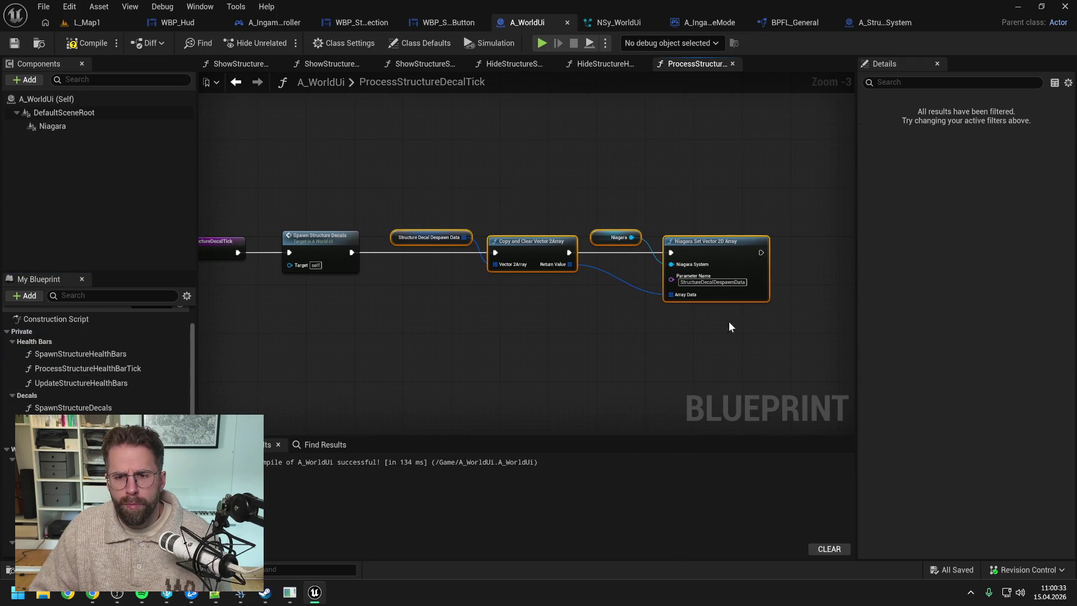
pyautogui.moveTo(534, 241); pyautogui.dragTo(710, 241)
pyautogui.click(456, 350)
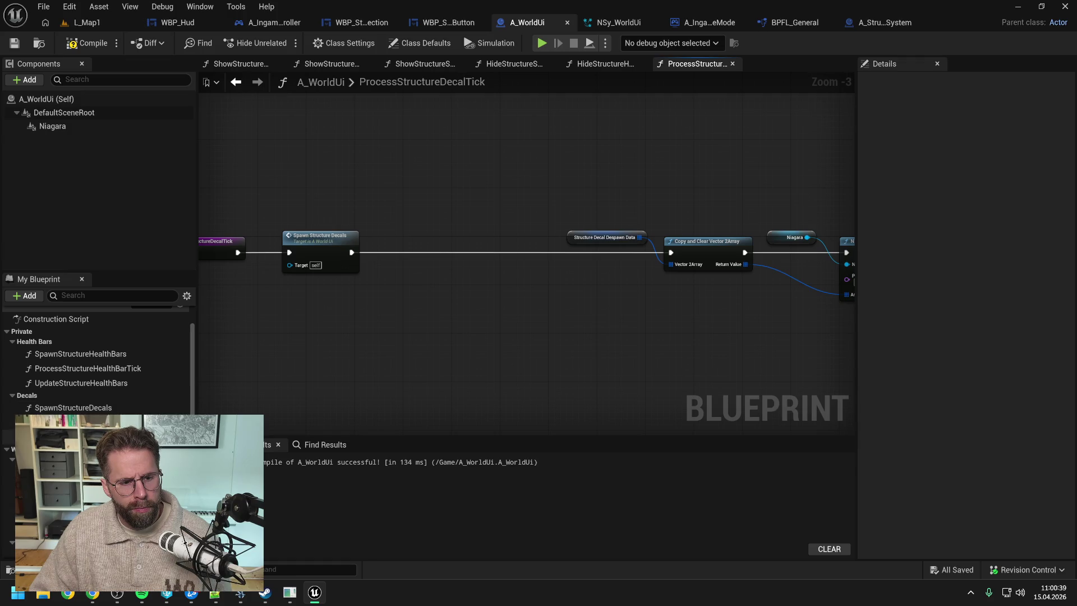
# - Check a Decals function's inputs, then duplicate UpdateStructureHealthBars with Ctrl+D
pyautogui.click(56, 437)
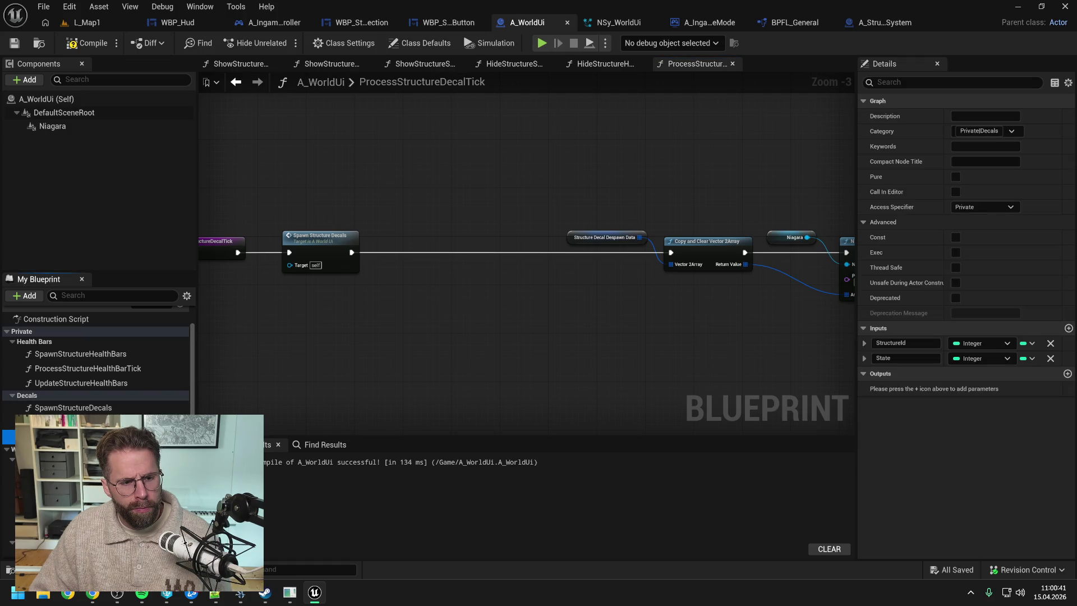
pyautogui.click(102, 384)
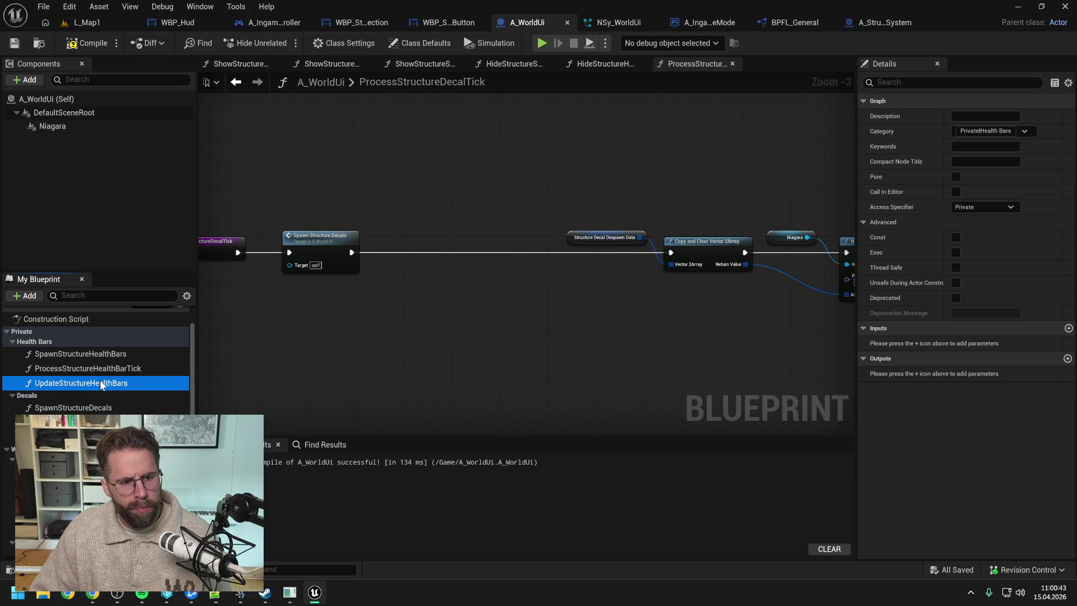
pyautogui.hotkey('ctrl', 'd')
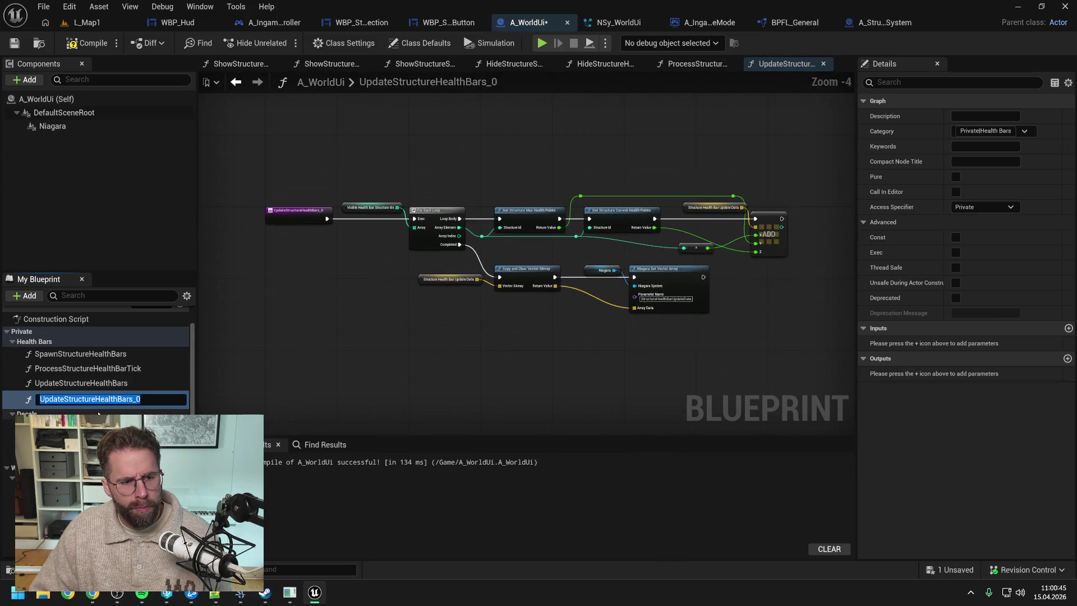
# - Rename the duplicate to UpdateStructureDecals, move it into the Decals category, and save
pyautogui.write('UpdateStructureDecals')
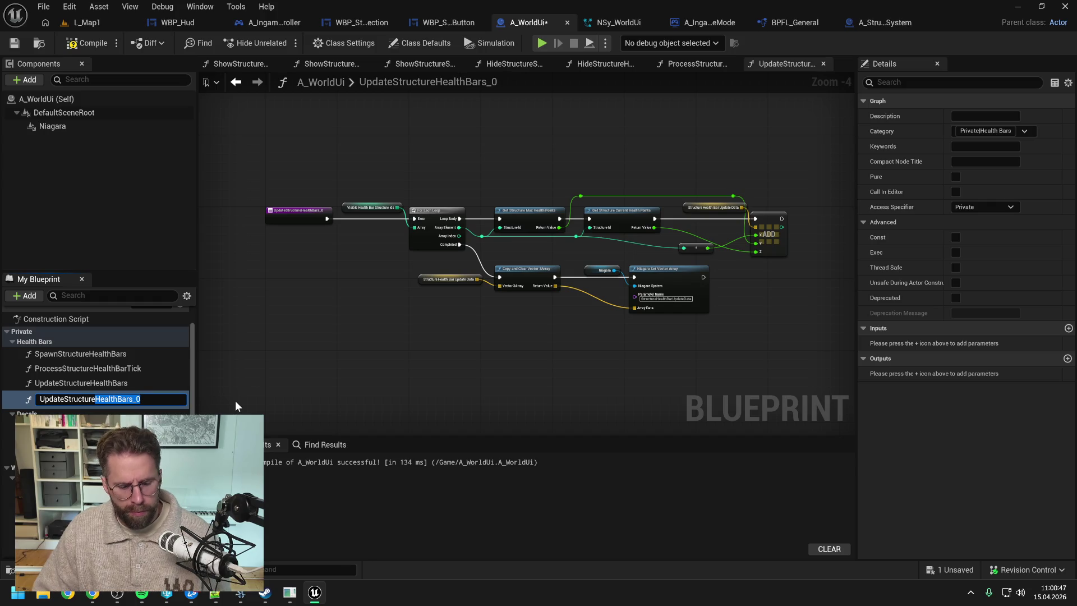
pyautogui.press('Return')
pyautogui.hotkey('ctrl', 's')
pyautogui.moveTo(73, 397); pyautogui.dragTo(27, 410)
pyautogui.hotkey('ctrl', 's')
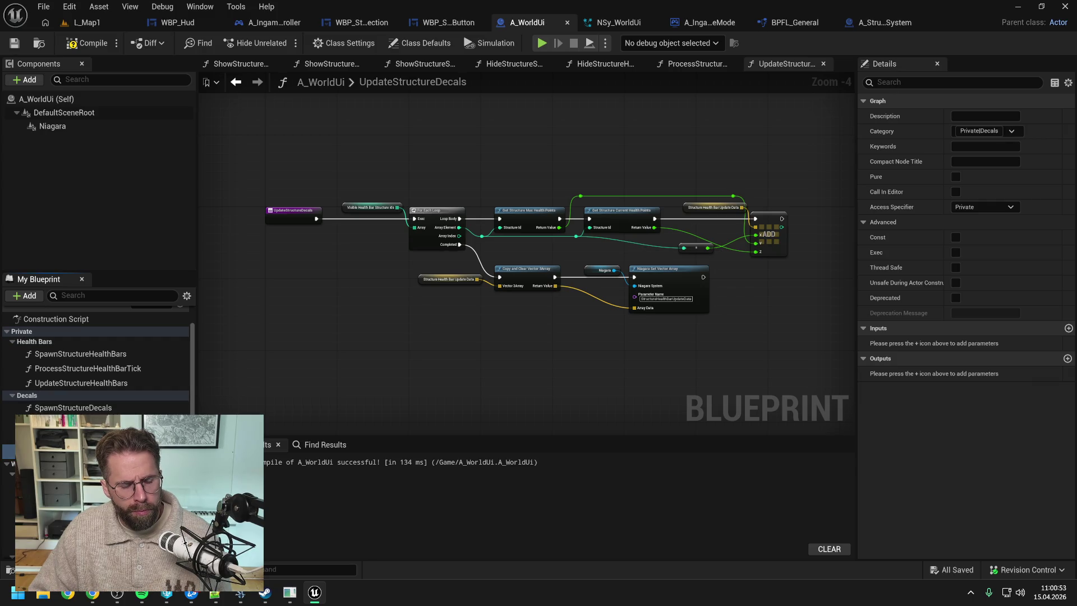
# - Delete the copied health bar loop nodes from the UpdateStructureDecals graph
pyautogui.click(56, 437)
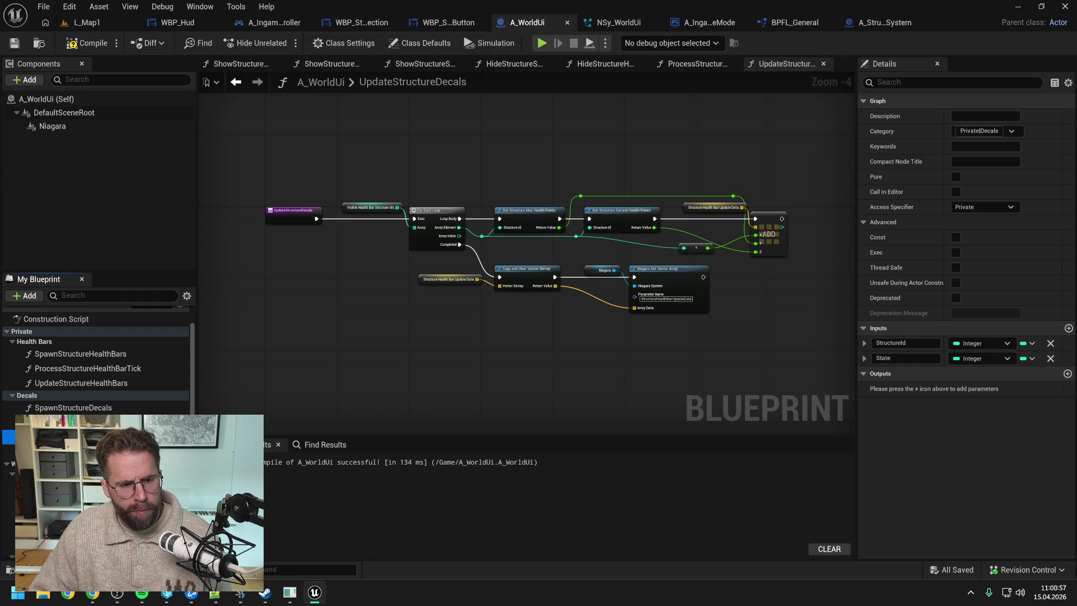
pyautogui.click(8, 422)
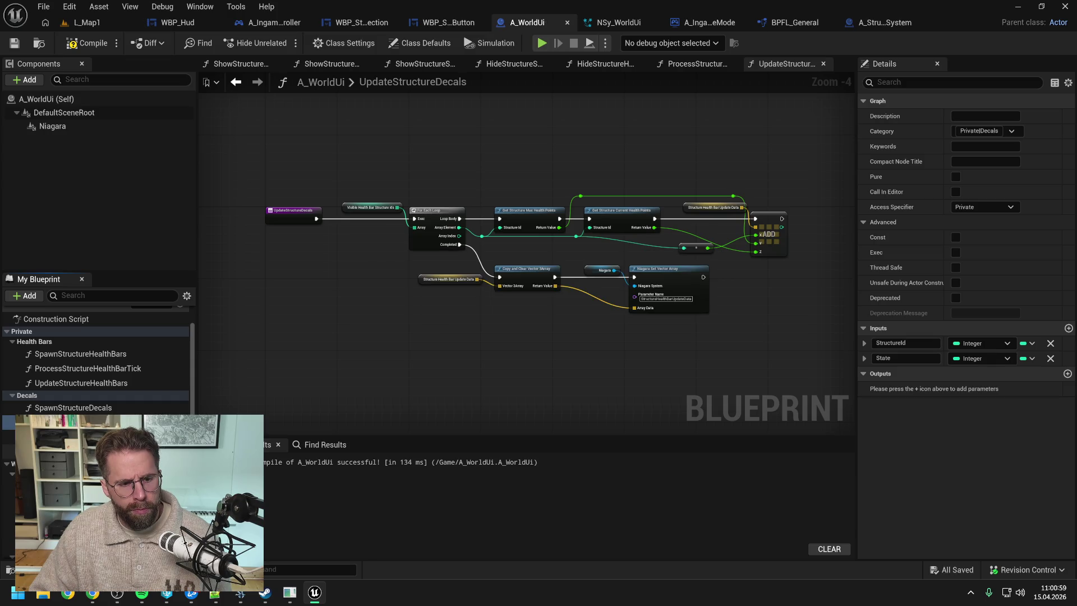
pyautogui.click(342, 338)
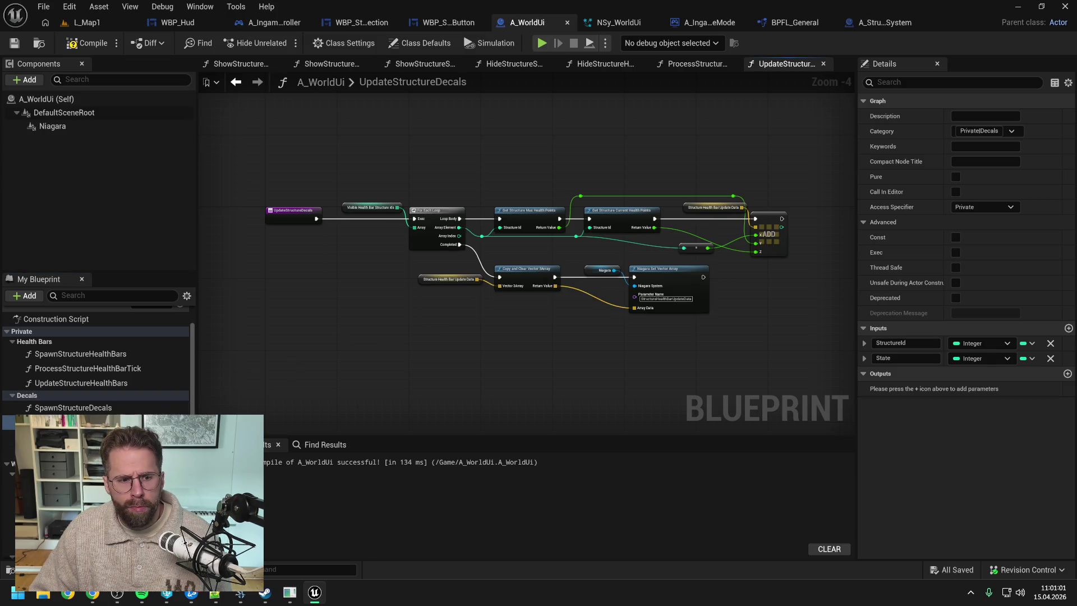
pyautogui.press('Escape')
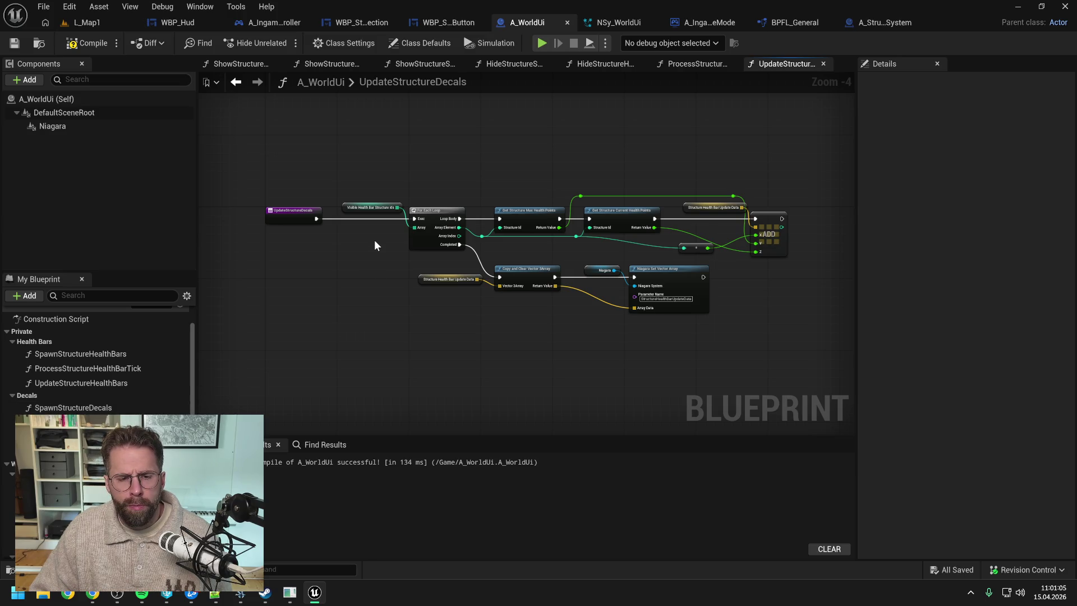
pyautogui.rightClick(367, 211)
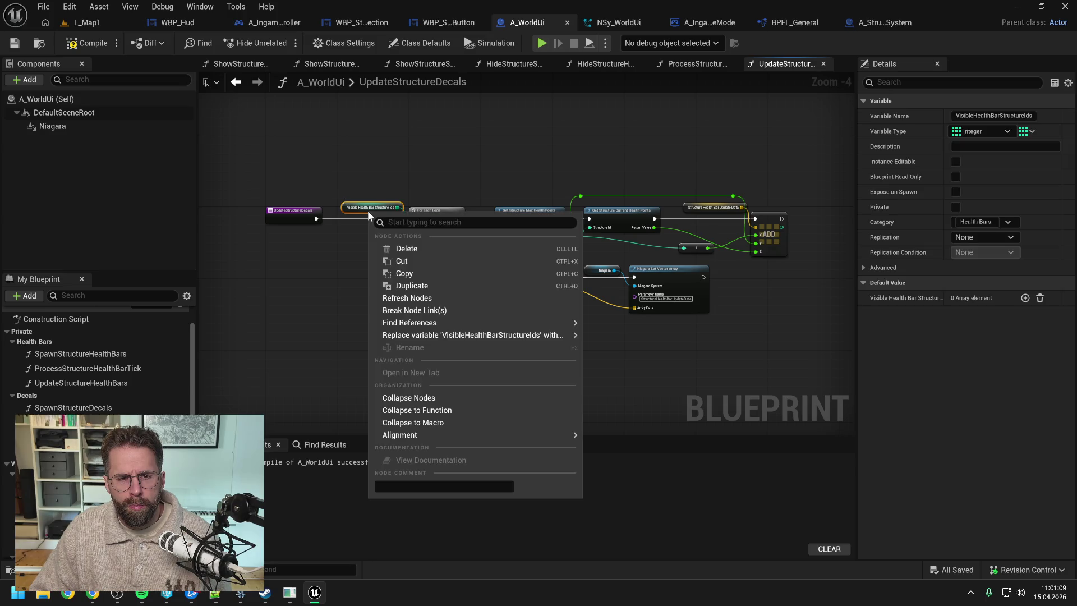
pyautogui.click(327, 290)
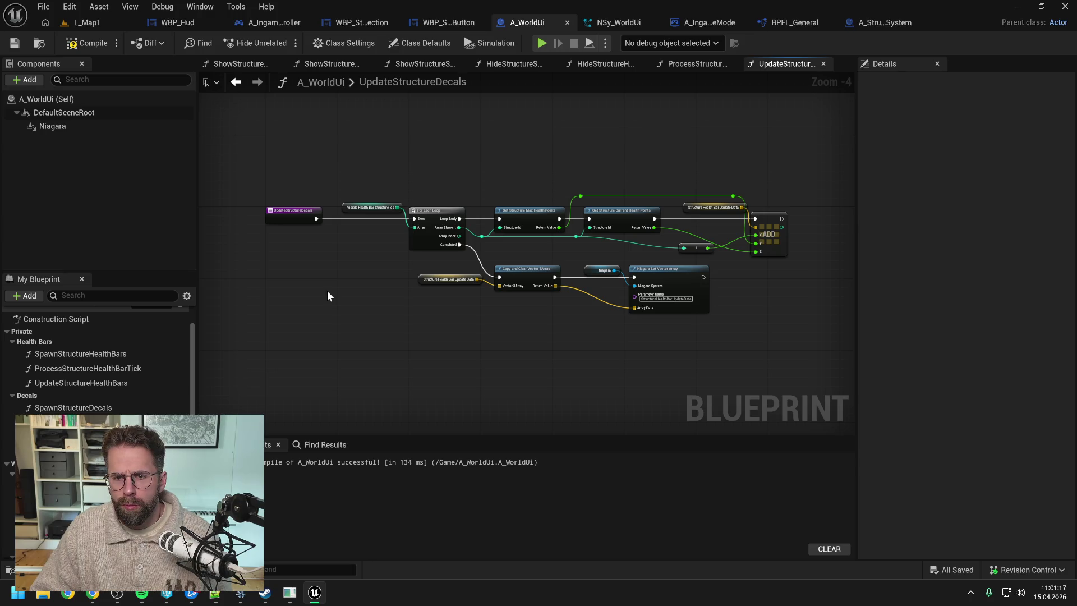
pyautogui.moveTo(355, 179); pyautogui.dragTo(681, 253)
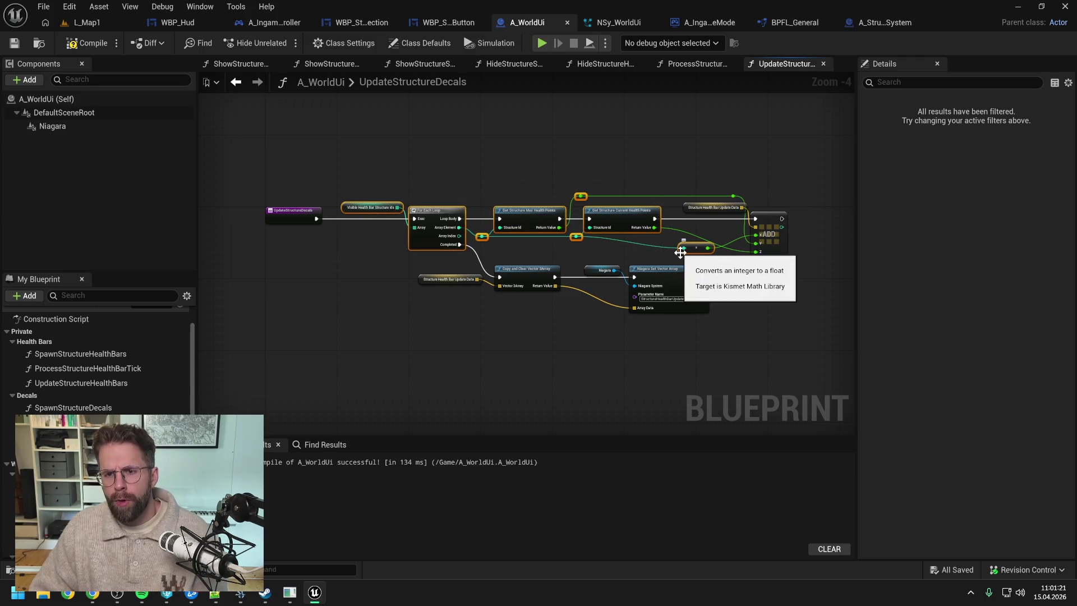
pyautogui.press('Delete')
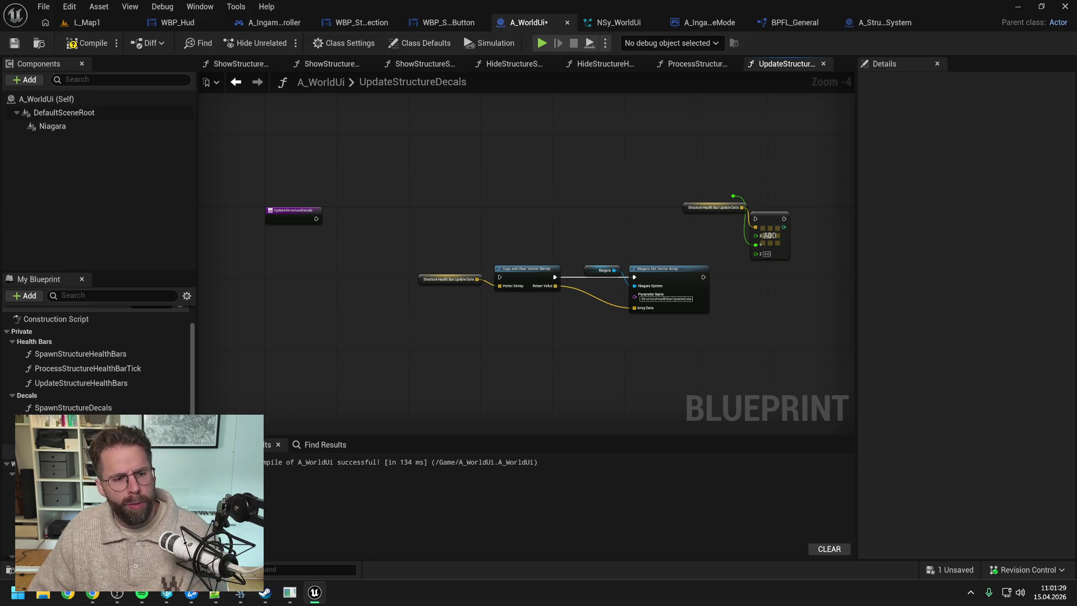
# - Delete the UpdateStructureDecals function and shift ProcessStructureDecalTick's despawn Niagara nodes further right
pyautogui.click(68, 451)
pyautogui.press('Delete')
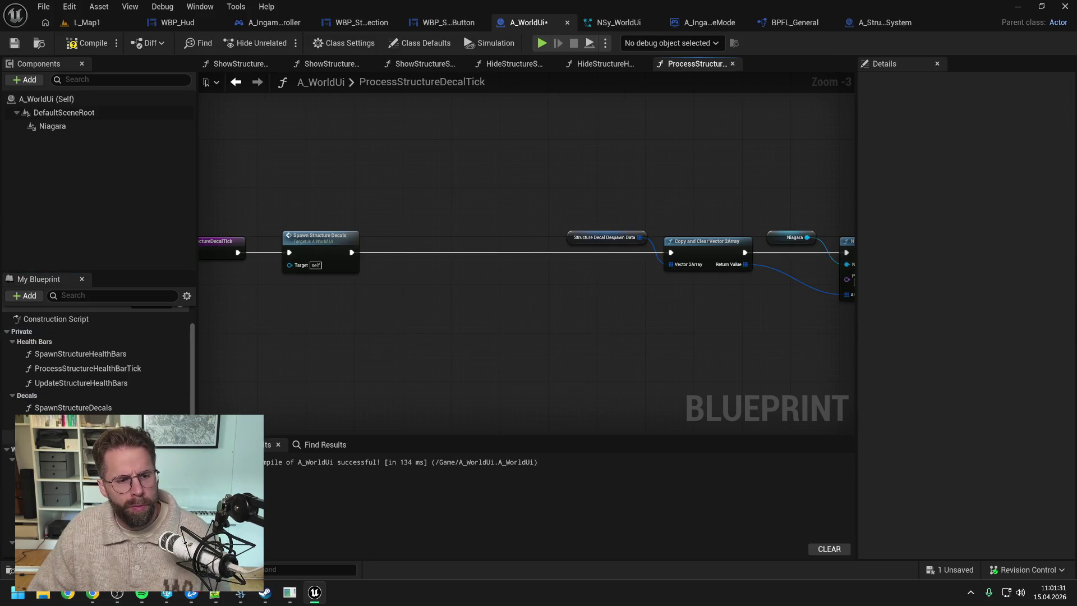
pyautogui.scroll(-1, 470, 309)
pyautogui.moveTo(471, 205)
pyautogui.mouseDown()
pyautogui.moveTo(691, 309)
pyautogui.moveTo(689, 298)
pyautogui.mouseUp()
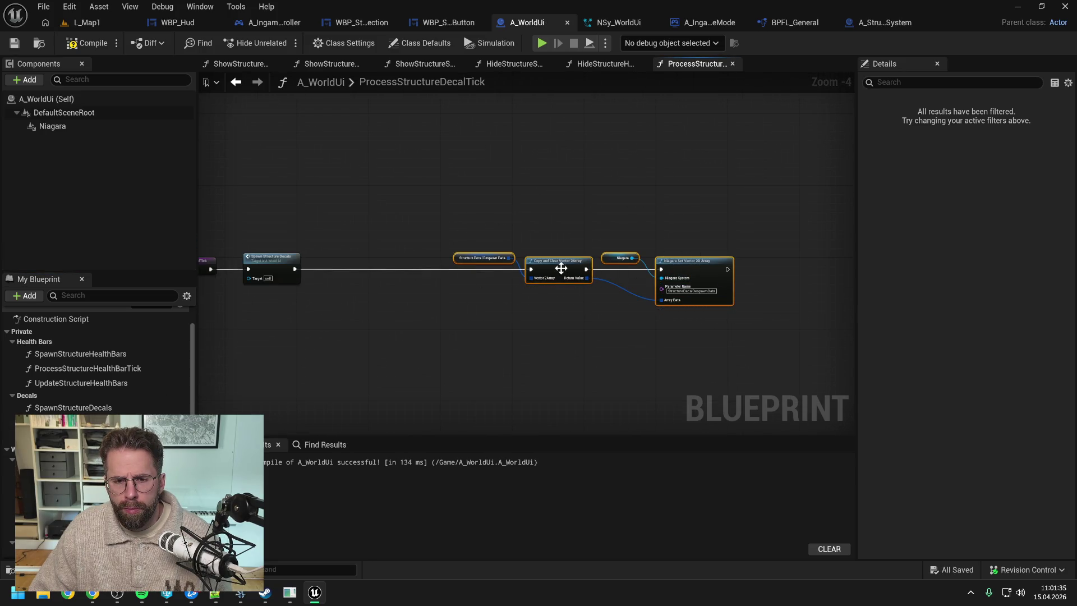
pyautogui.moveTo(561, 268); pyautogui.dragTo(740, 269)
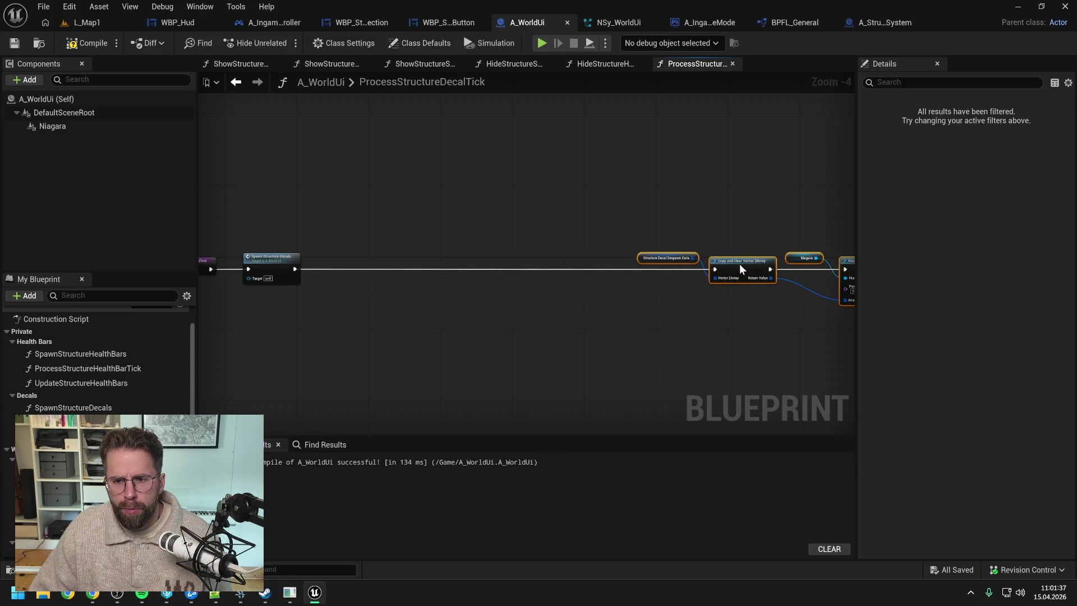
# - Duplicate the four despawn nodes and chain the copy between Spawn Structure Decals and the originals
pyautogui.click(730, 302)
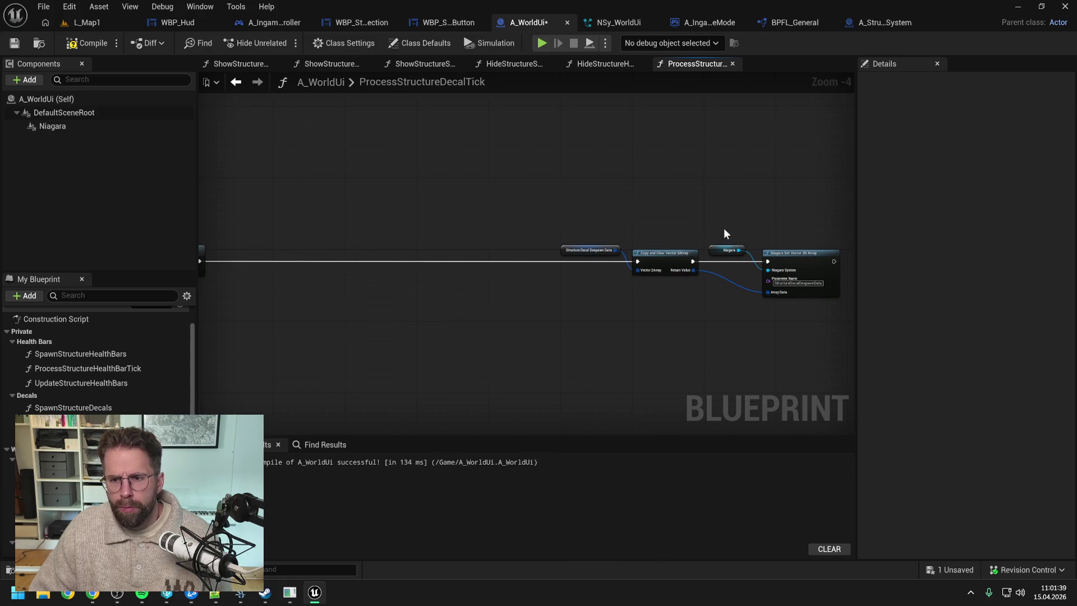
pyautogui.scroll(-3, 98, 364)
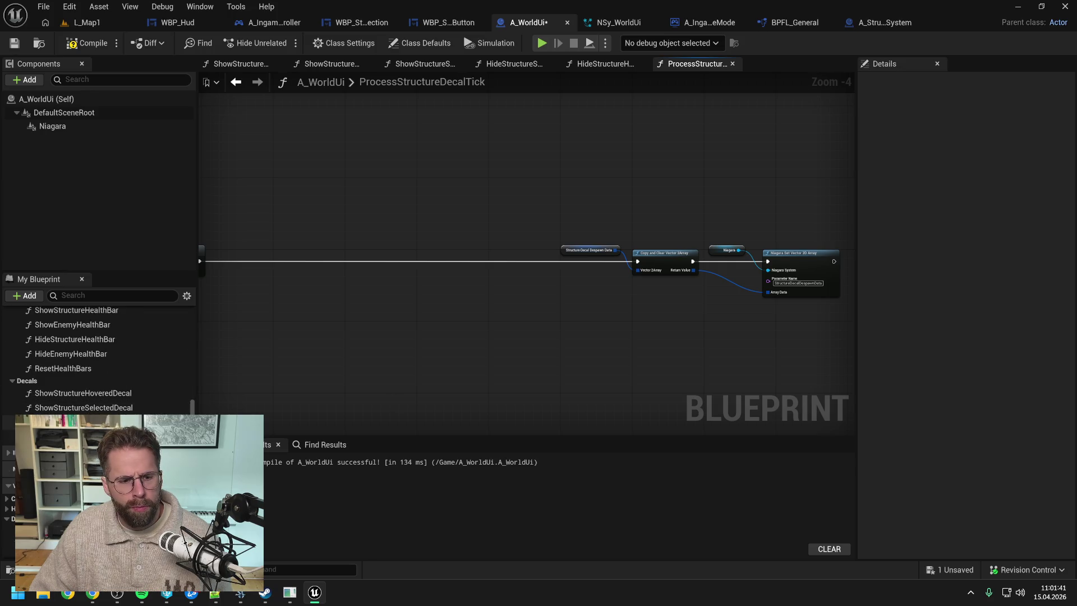
pyautogui.moveTo(553, 235); pyautogui.dragTo(749, 305)
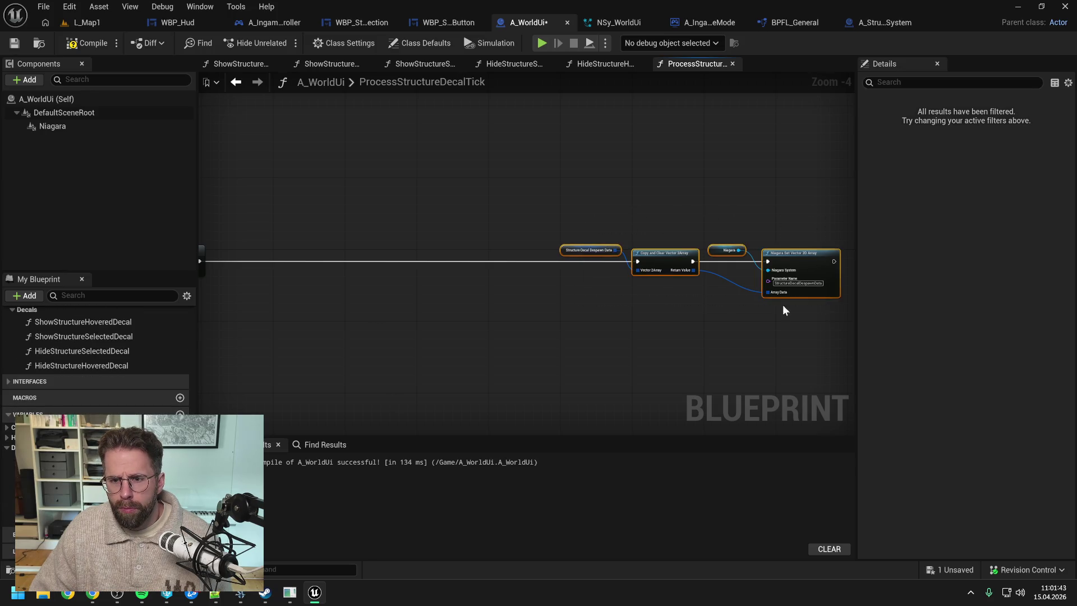
pyautogui.hotkey('ctrl', 'c')
pyautogui.hotkey('ctrl', 'v')
pyautogui.moveTo(442, 251); pyautogui.dragTo(456, 251)
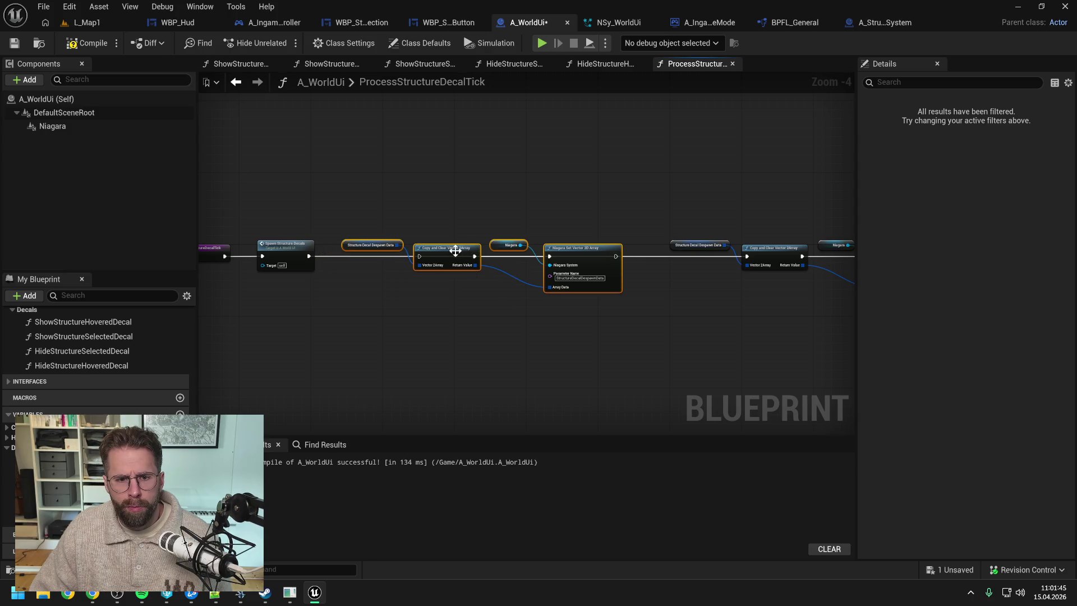
pyautogui.moveTo(311, 258); pyautogui.dragTo(420, 256)
pyautogui.moveTo(615, 256); pyautogui.dragTo(749, 256)
pyautogui.click(705, 305)
# - Replace the copied despawn variable with StructureDecalUpdateData
pyautogui.scroll(1, 345, 265)
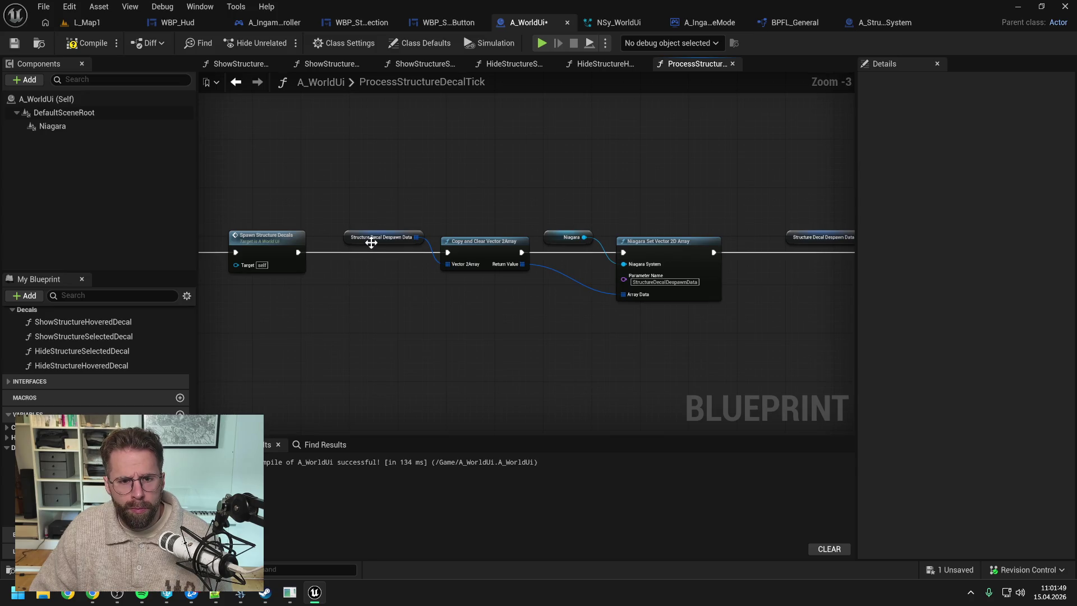
pyautogui.rightClick(371, 241)
pyautogui.moveTo(432, 370)
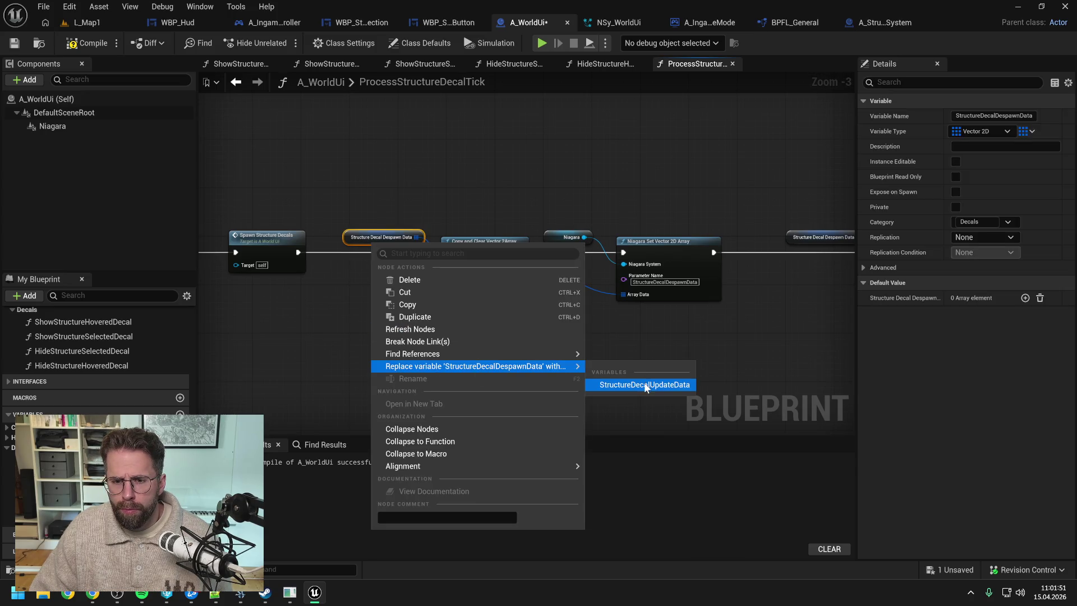
pyautogui.click(645, 385)
# - Rename the copied Niagara Parameter Name to StructureDecalUpdateData and save the blueprint
pyautogui.click(665, 281)
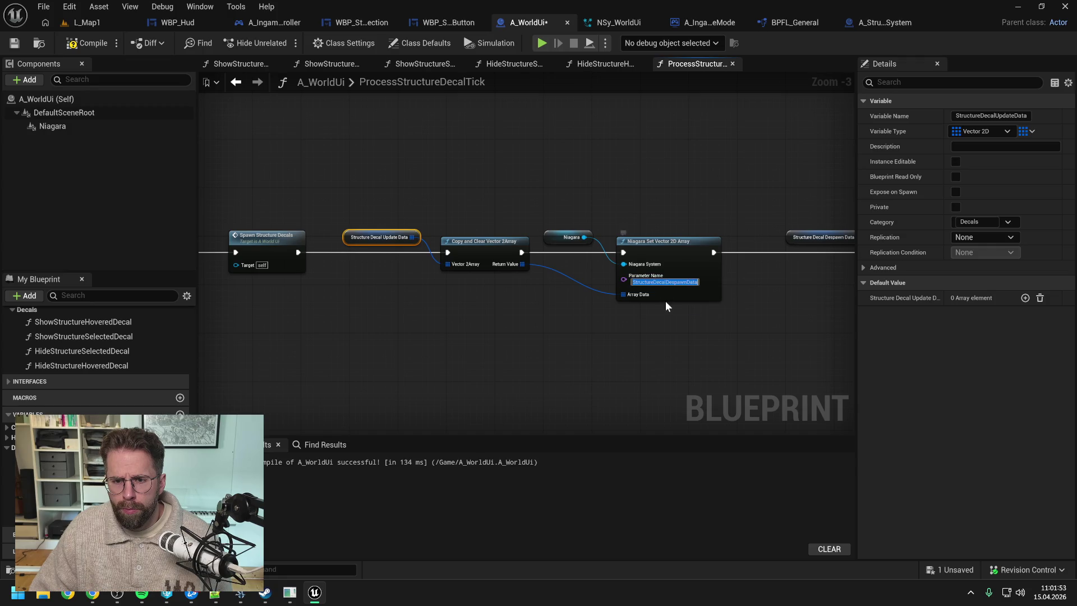
pyautogui.click(687, 281)
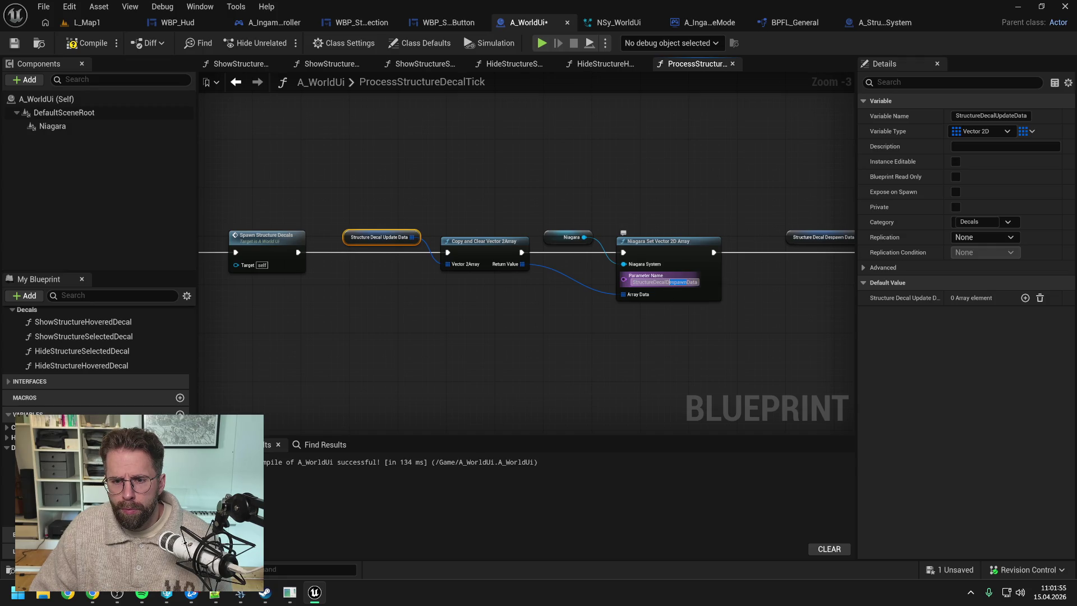
pyautogui.write('U')
pyautogui.press('Return')
pyautogui.write('pdate')
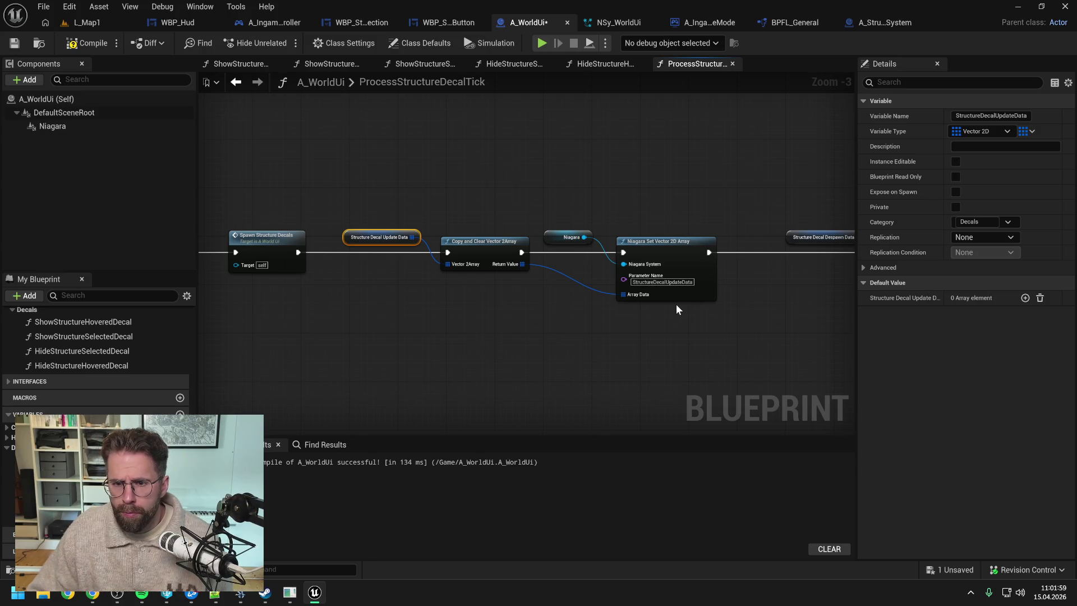
pyautogui.moveTo(746, 339); pyautogui.dragTo(556, 329)
pyautogui.scroll(-1, 557, 329)
pyautogui.click(556, 329)
pyautogui.hotkey('ctrl', 's')
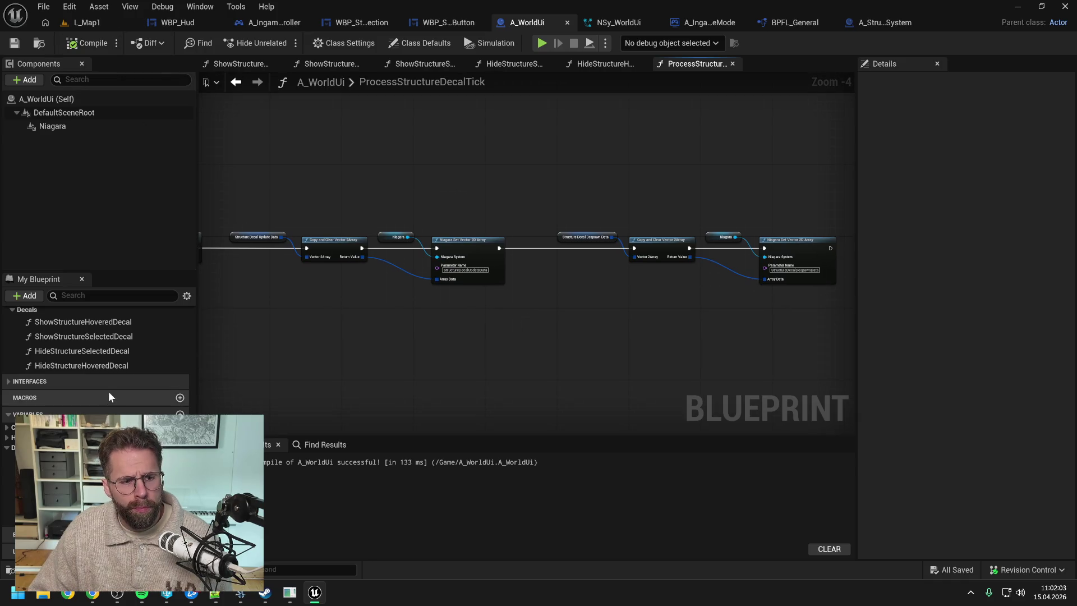
# - Check the Hide decal graphs, then find all references to StructureDecalDespawnData in ProcessStructureDecalTick
pyautogui.scroll(4, 107, 392)
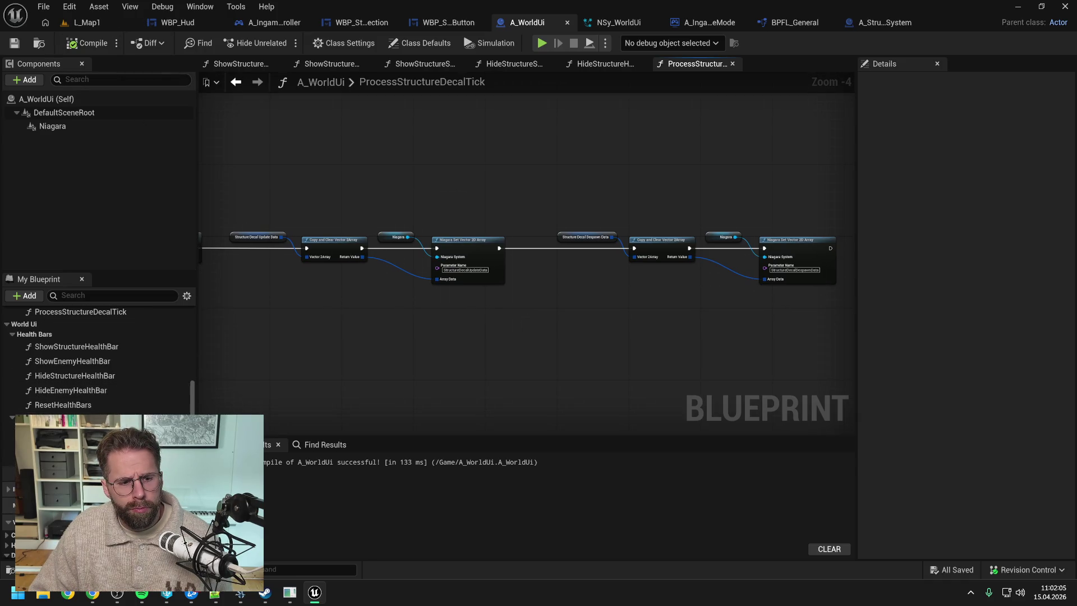
pyautogui.click(509, 64)
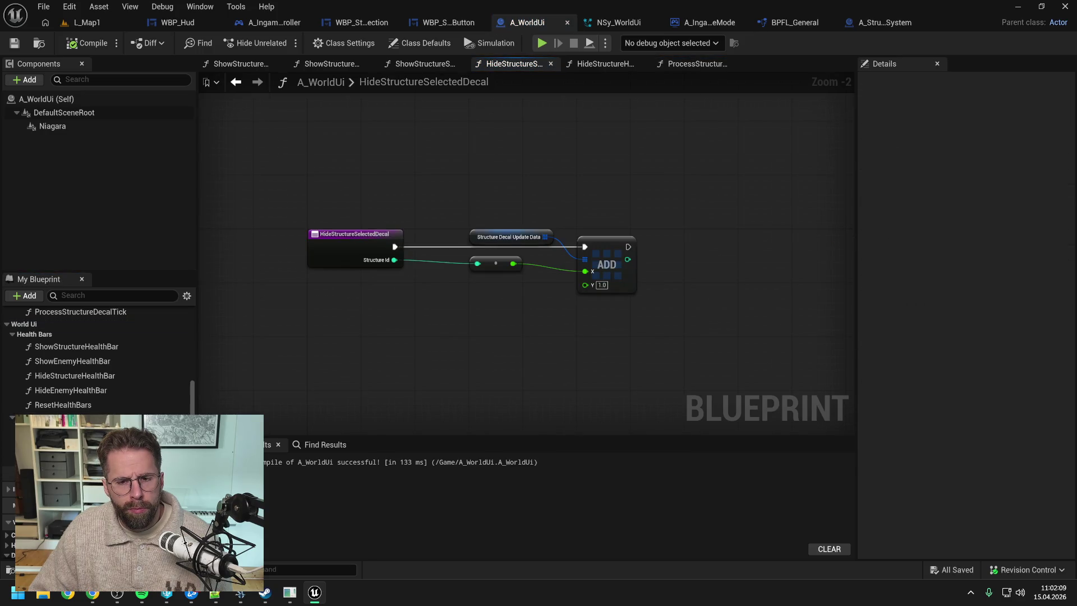
pyautogui.click(600, 64)
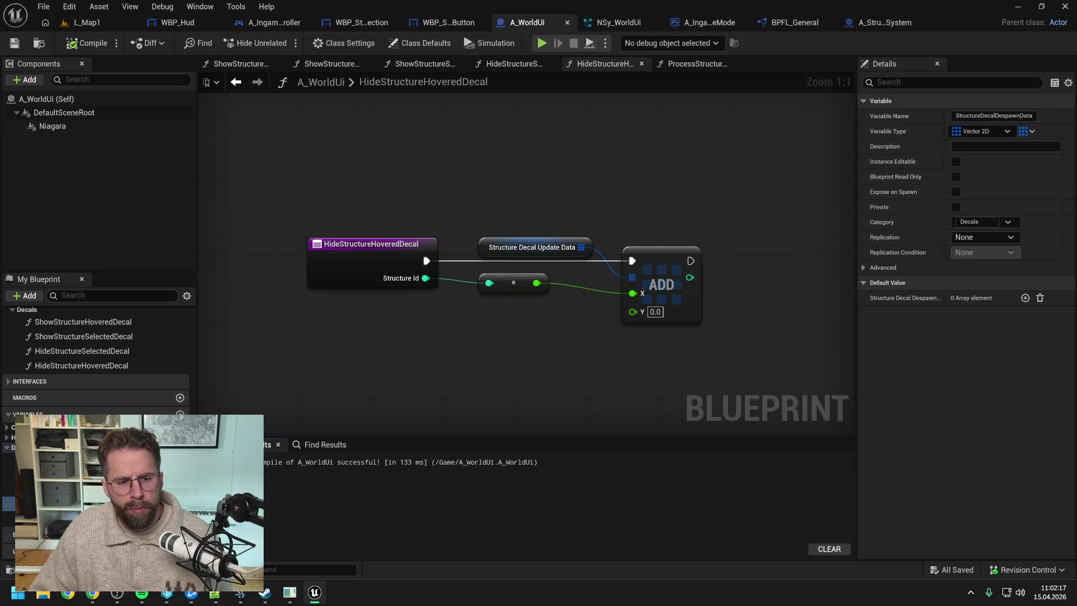
pyautogui.rightClick(90, 504)
pyautogui.click(129, 422)
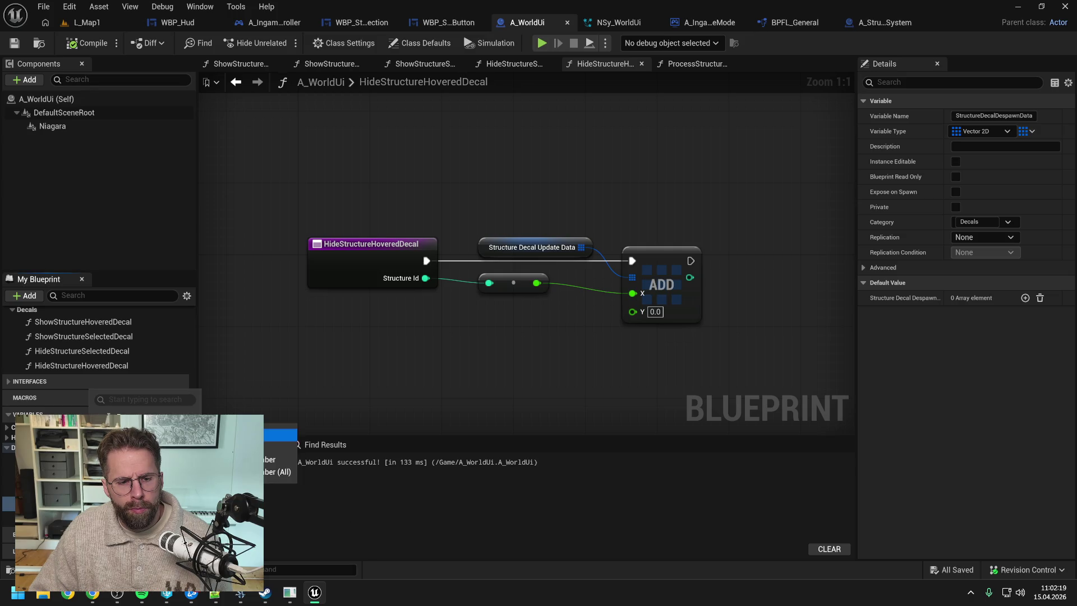
pyautogui.click(299, 506)
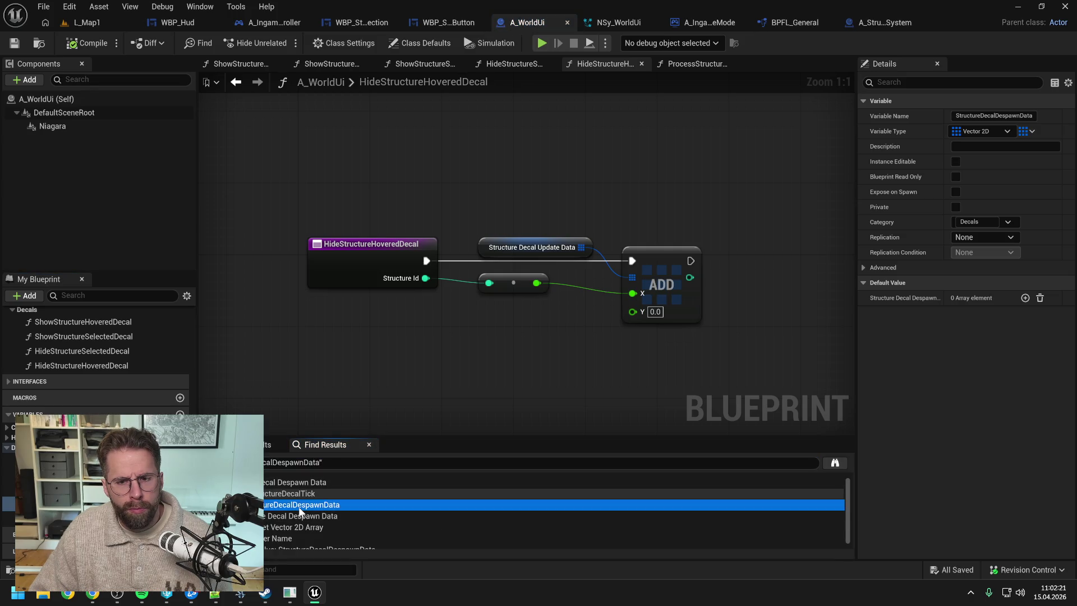
pyautogui.click(476, 377)
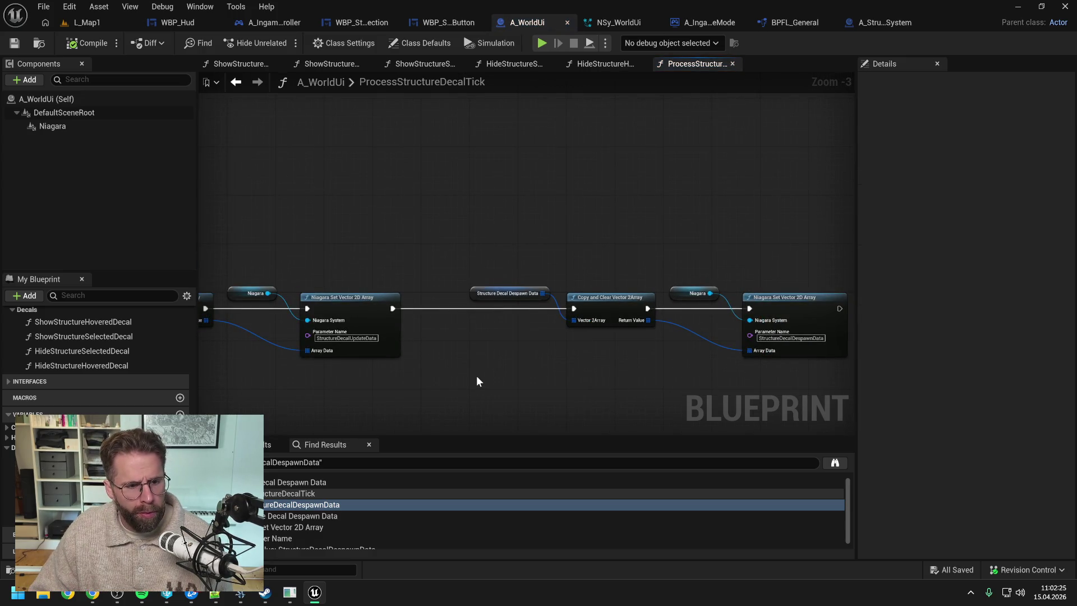
# - Open HideStructureSelectedDecal and HideStructureHoveredDecal, then return to ProcessStructureDecalTick and save
pyautogui.doubleClick(84, 351)
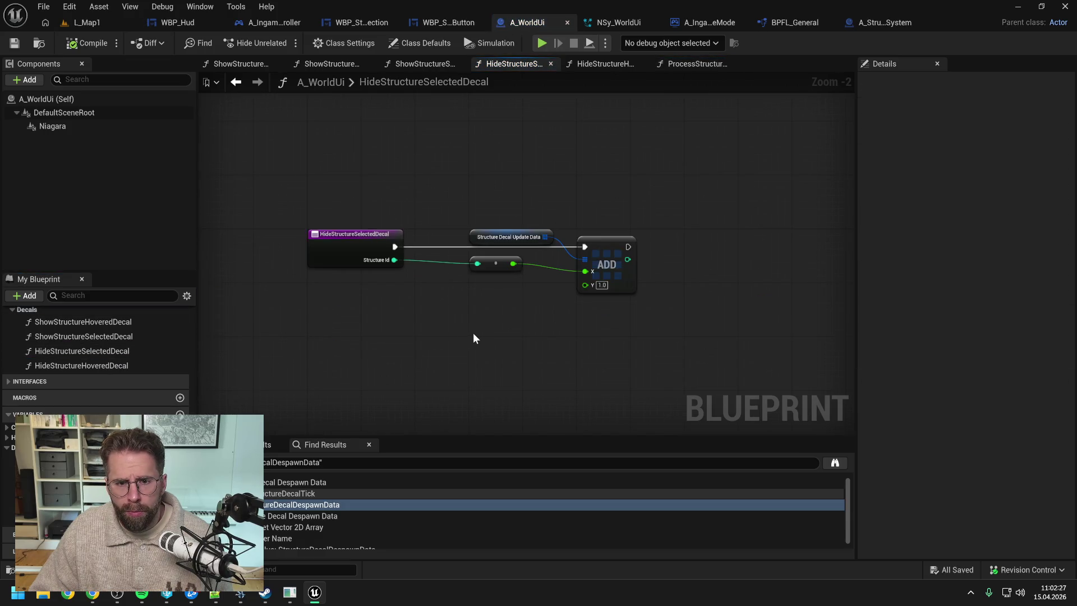
pyautogui.click(102, 367)
pyautogui.doubleClick(102, 366)
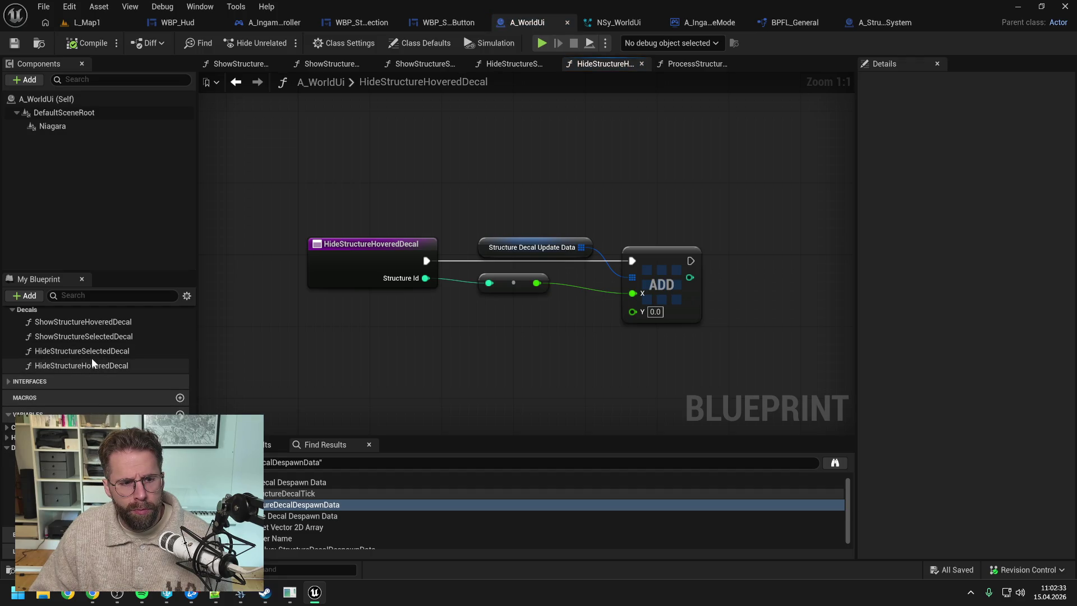
pyautogui.scroll(5, 93, 348)
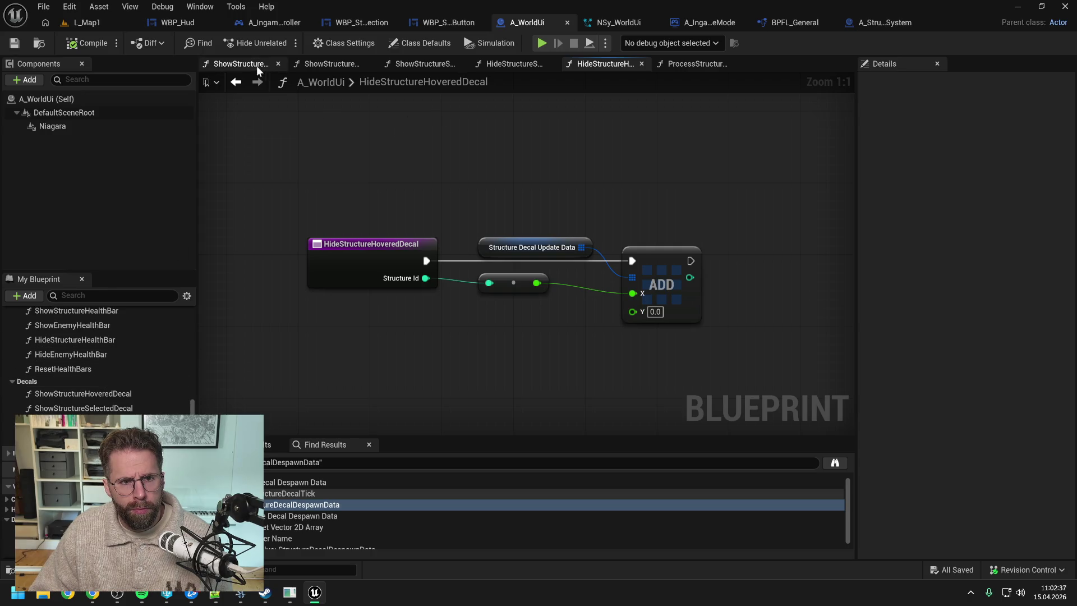
pyautogui.click(695, 66)
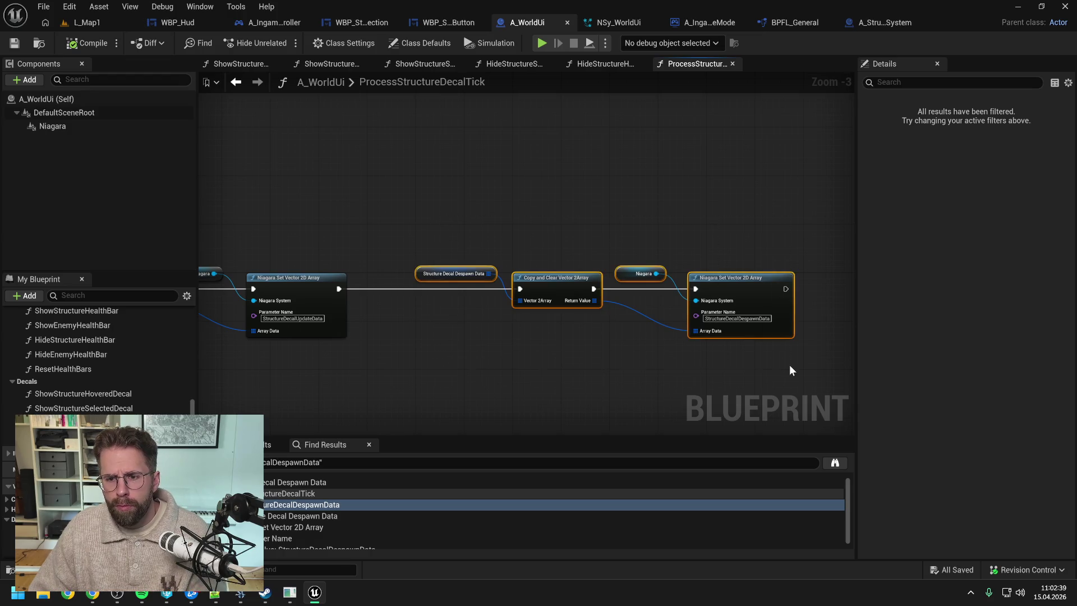
pyautogui.hotkey('ctrl', 's')
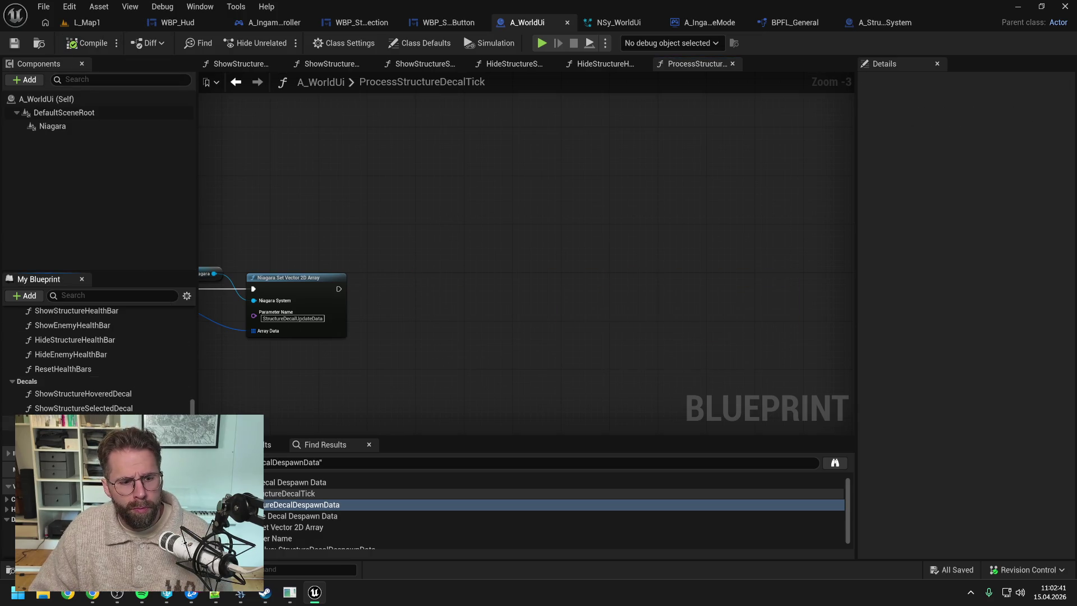
# - Compile the blueprint and review the copied update nodes at the start of the tick function
pyautogui.scroll(-5, 96, 360)
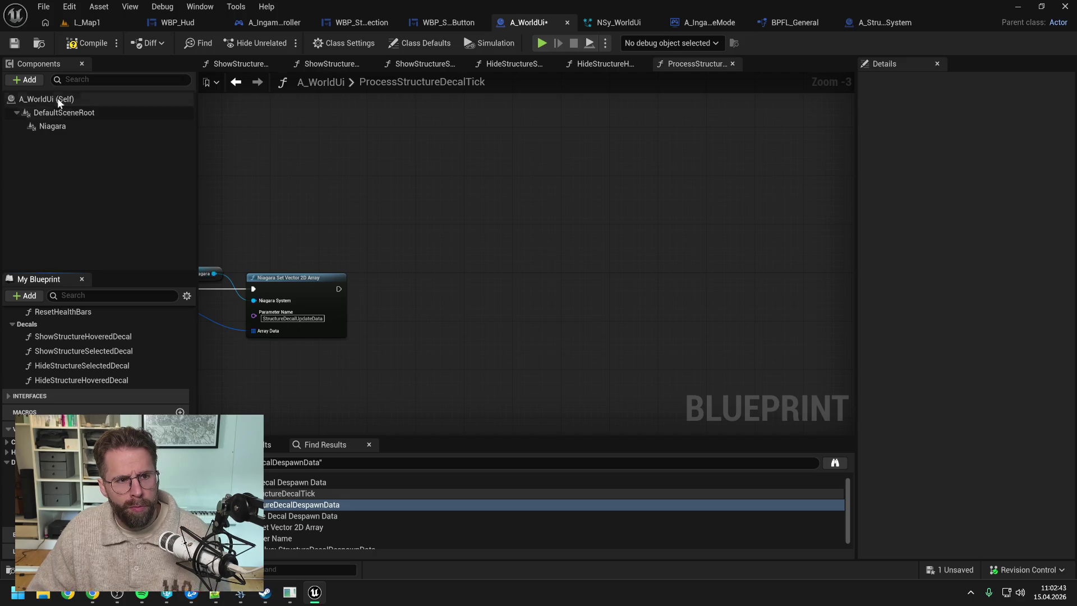
pyautogui.click(85, 42)
pyautogui.moveTo(327, 224); pyautogui.dragTo(574, 220)
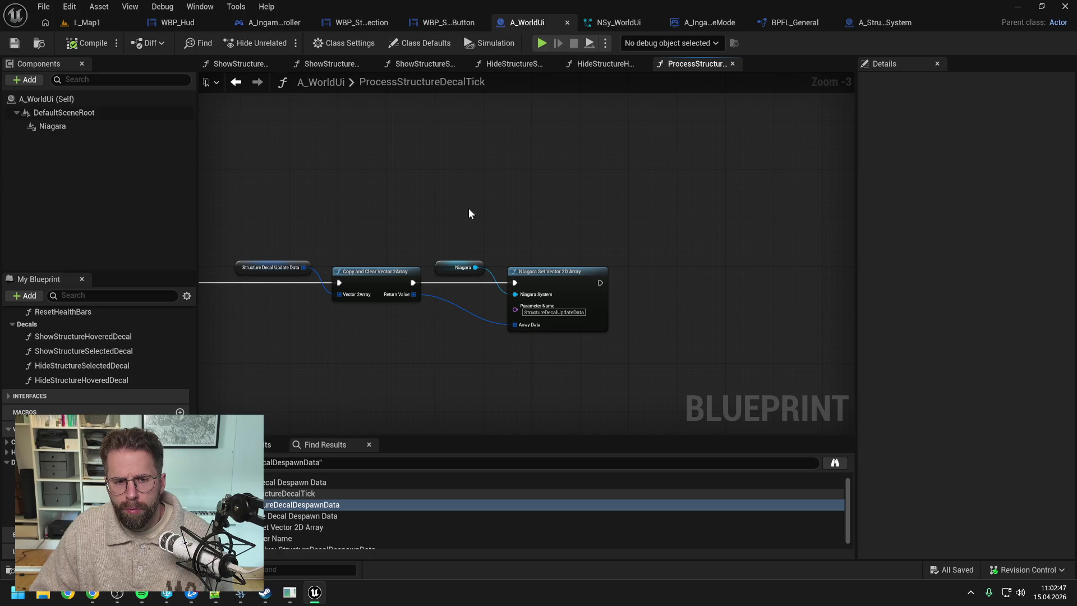
pyautogui.moveTo(469, 209); pyautogui.dragTo(653, 214)
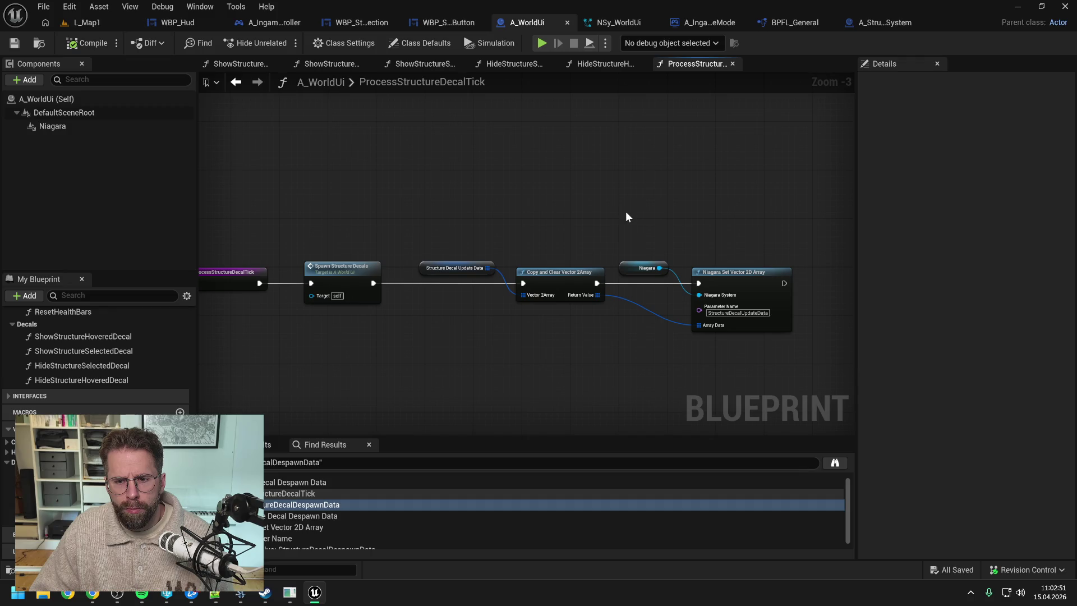
pyautogui.hotkey('ctrl', 'Tab')
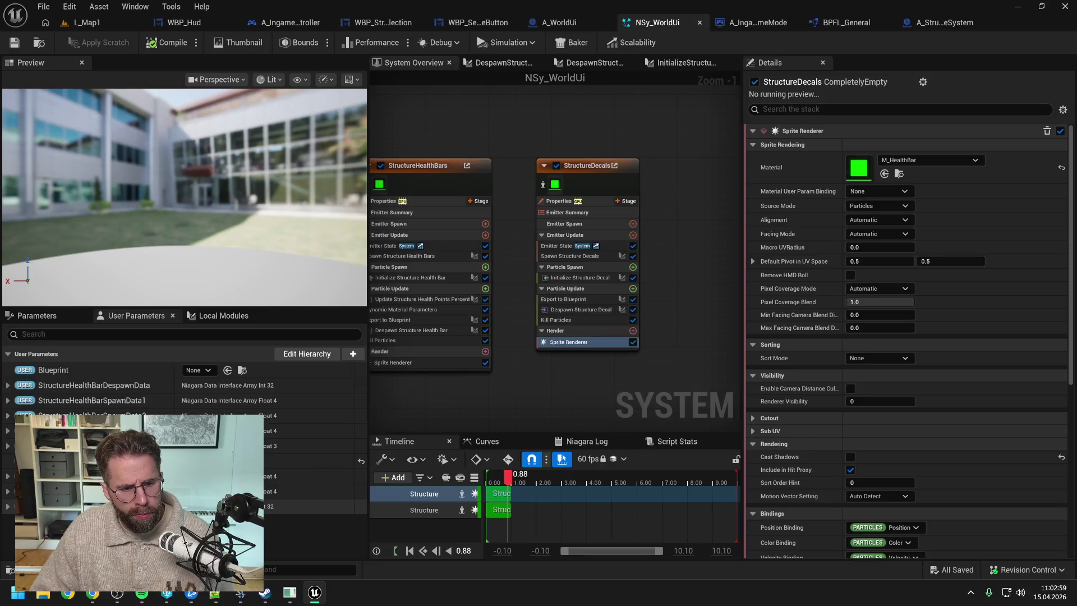
# - Add a Vector 2D user parameter to NSy_WorldUi and save
pyautogui.click(354, 355)
pyautogui.write('vector 2')
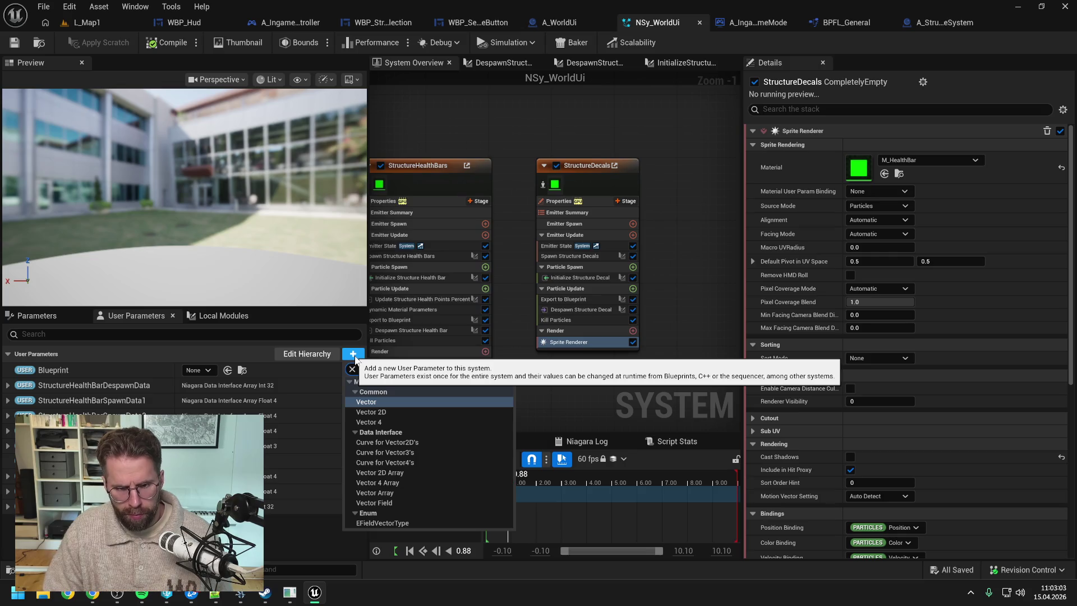
pyautogui.press('Return')
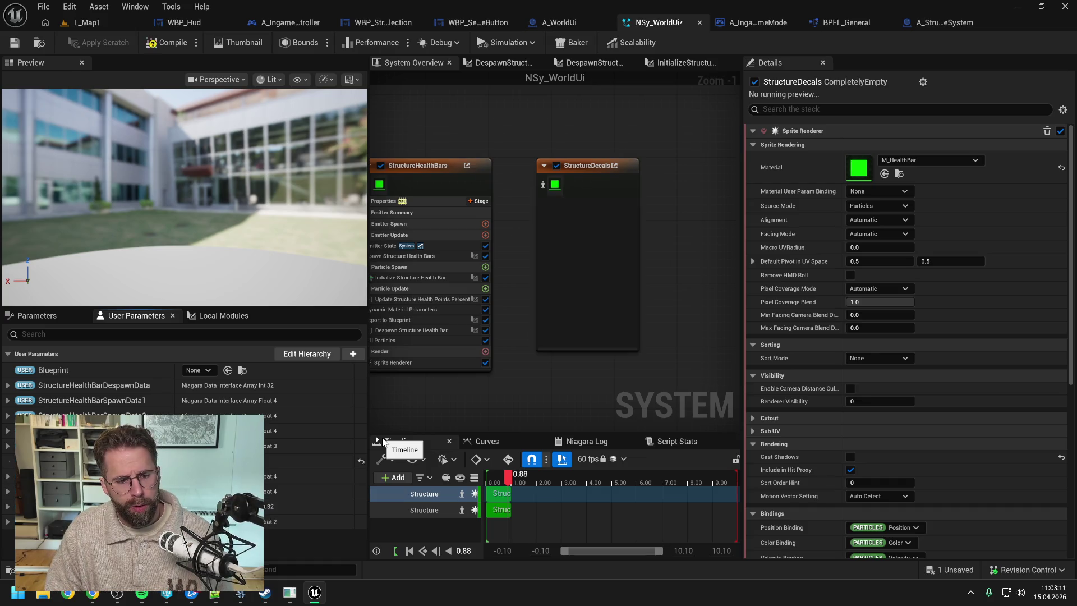
pyautogui.hotkey('ctrl', 's')
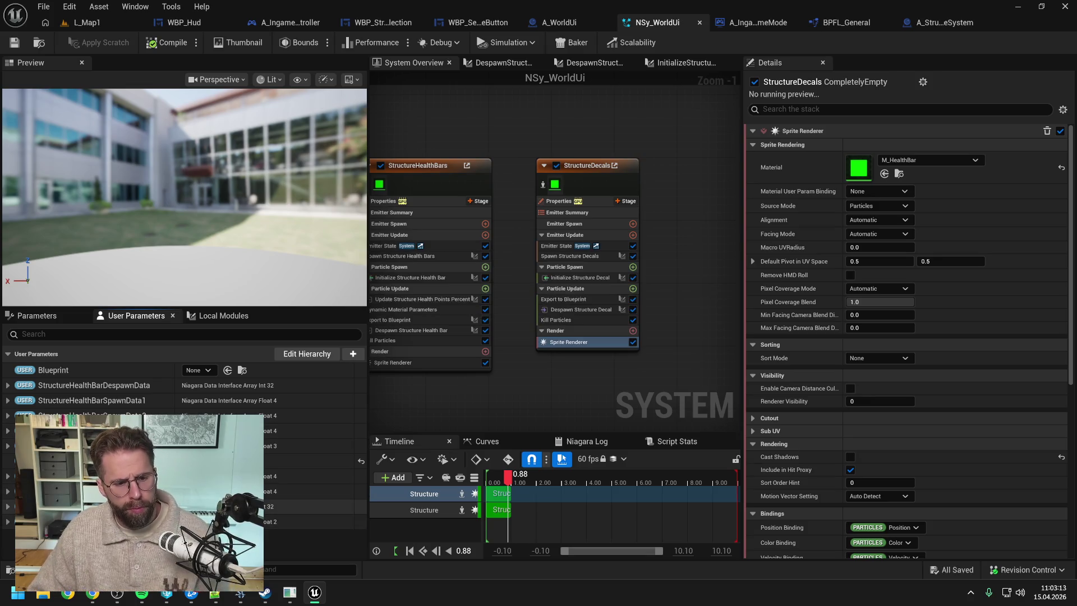
# - Delete the Int32 user parameter, check the Despawn Structure Decal module, and save the system
pyautogui.rightClick(115, 353)
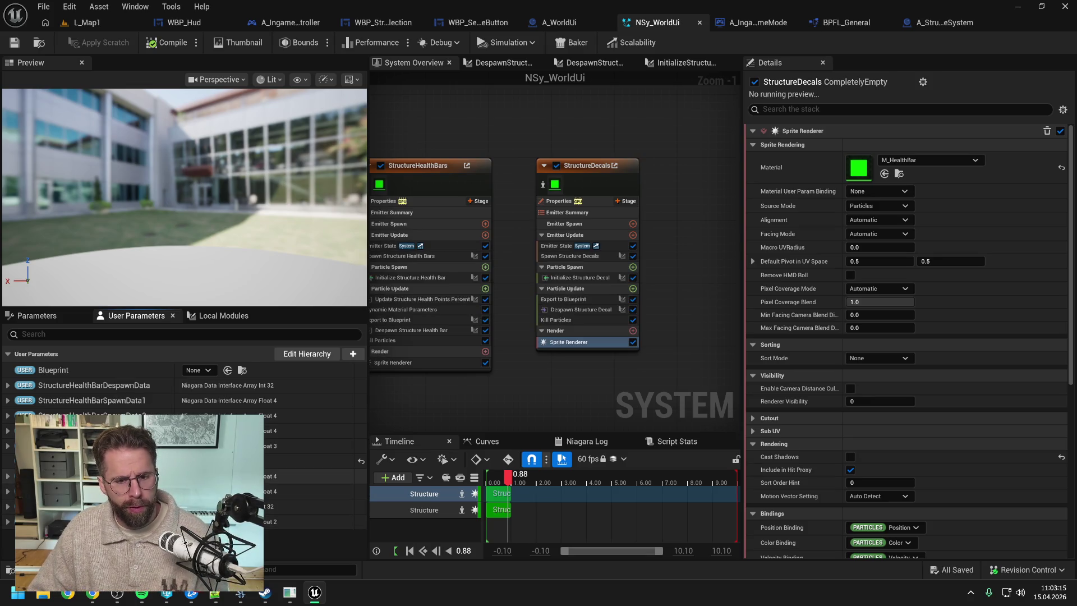
pyautogui.rightClick(126, 354)
pyautogui.click(168, 387)
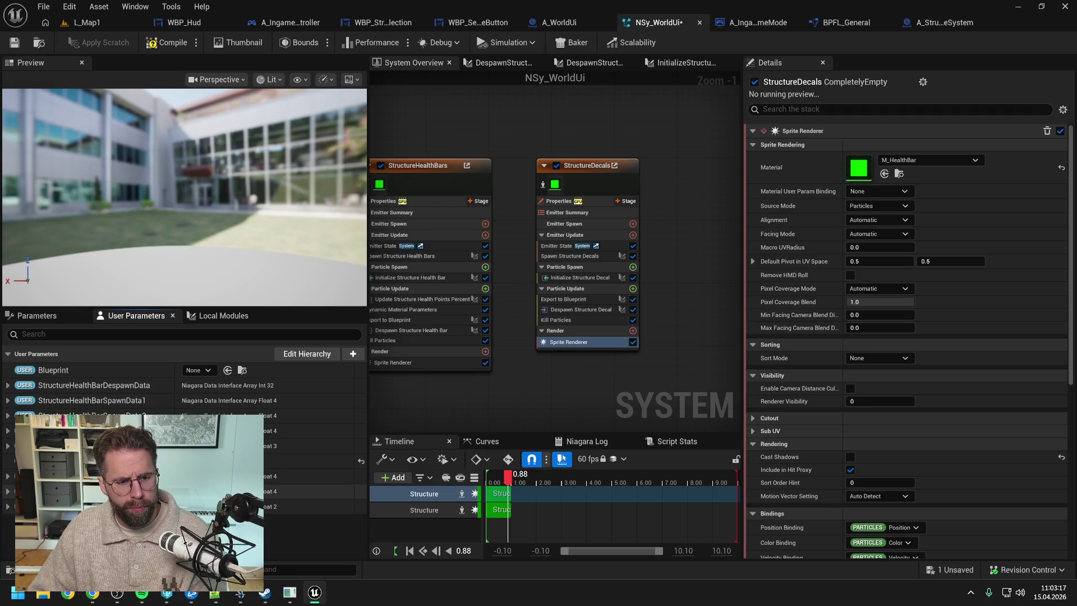
pyautogui.click(575, 321)
pyautogui.click(578, 312)
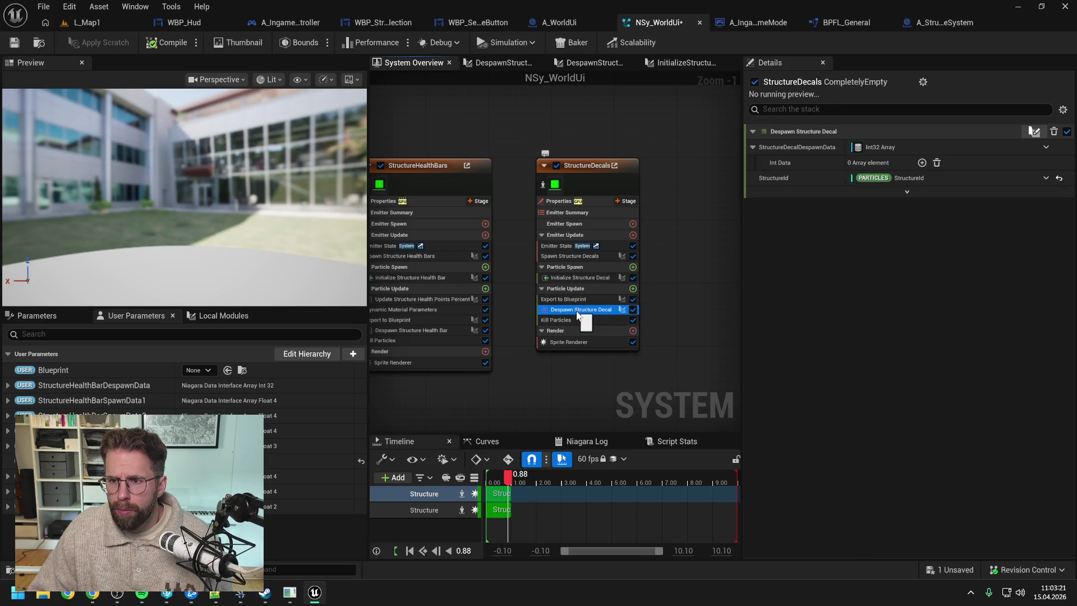
pyautogui.click(17, 43)
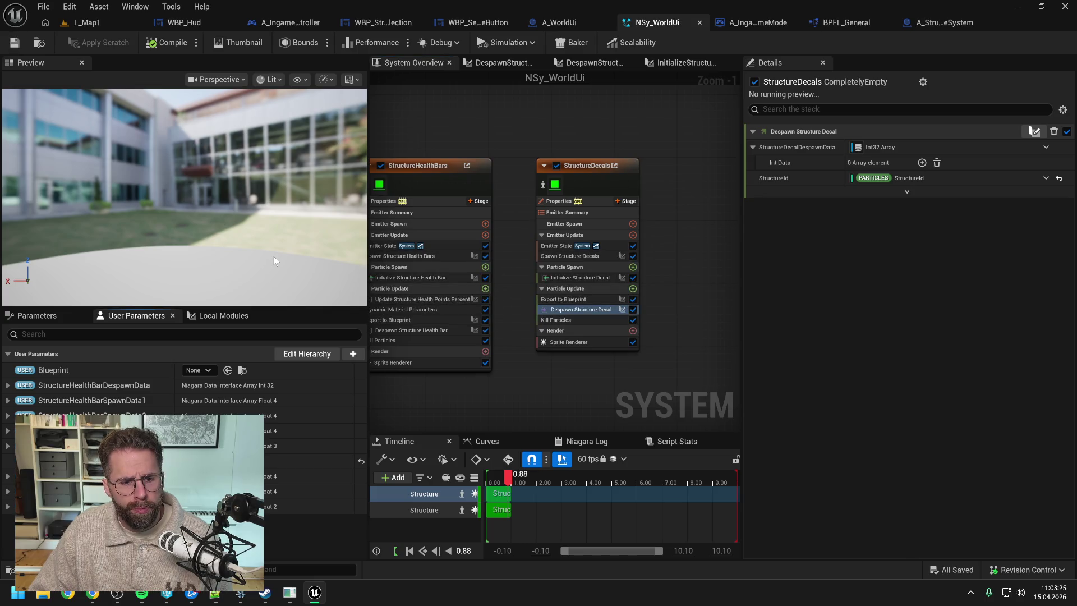
pyautogui.click(543, 22)
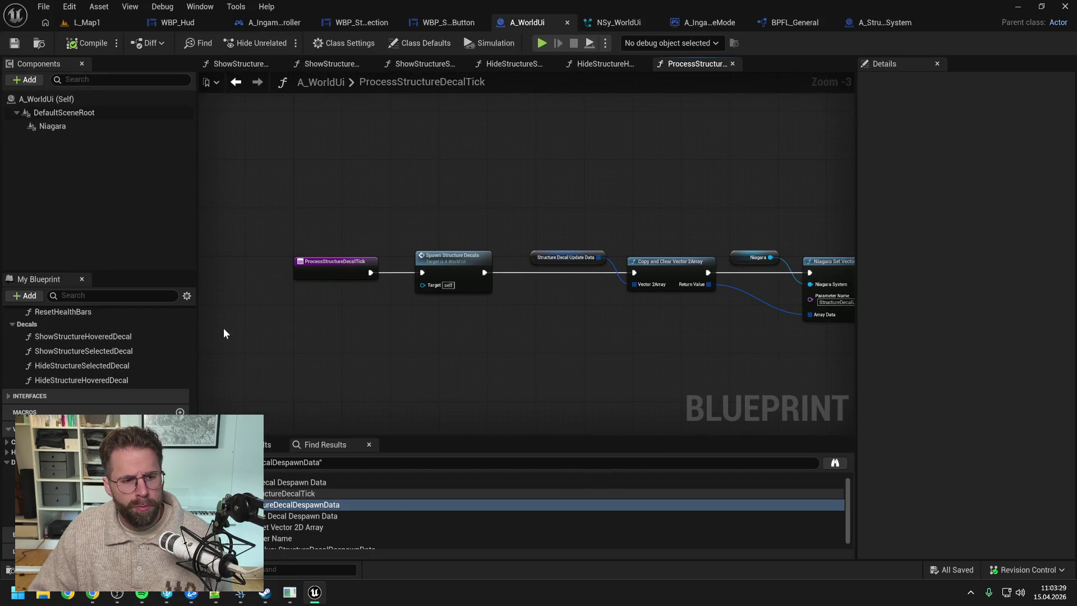
# - Review the decal tick chain and open the ShowStructureHoveredDecal, ShowStructureSelectedDecal and ShowStructureDecal graphs
pyautogui.scroll(-5, 115, 369)
pyautogui.scroll(3, 116, 369)
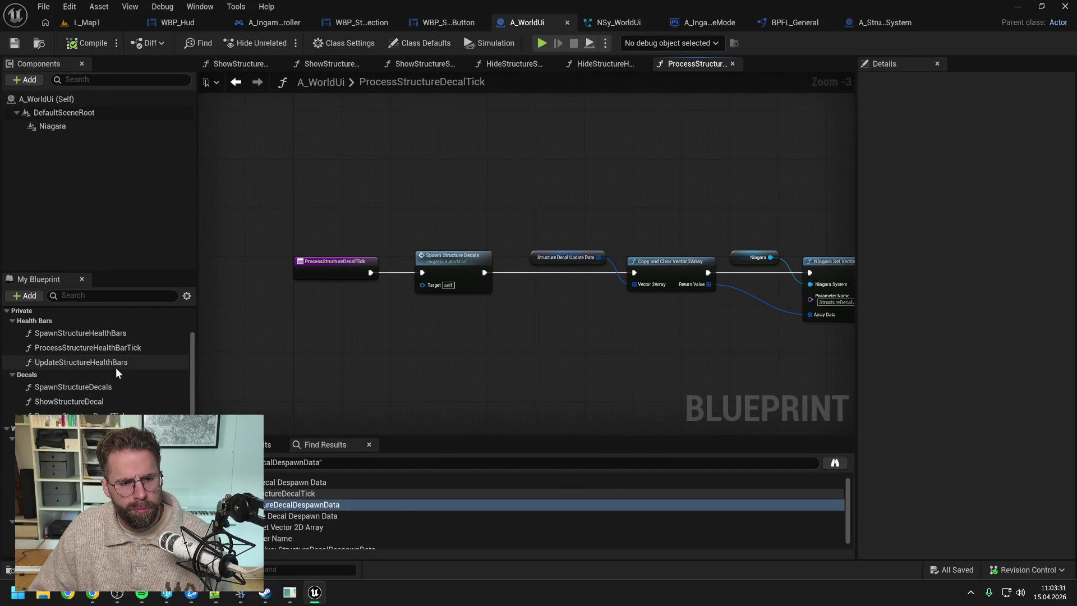
pyautogui.scroll(-3, 115, 368)
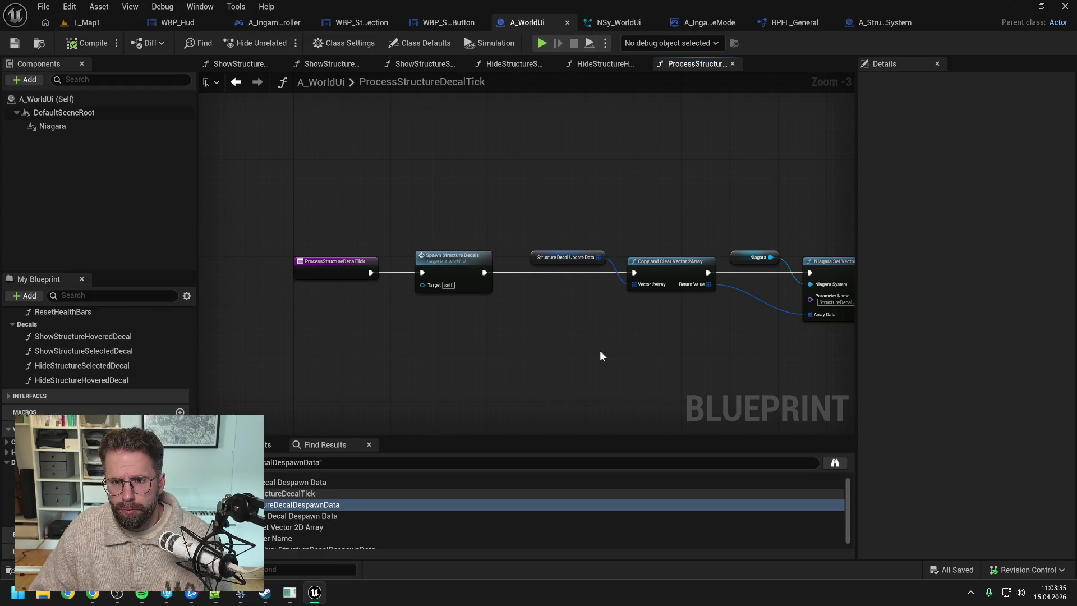
pyautogui.moveTo(588, 352); pyautogui.dragTo(508, 338)
pyautogui.scroll(1, 139, 375)
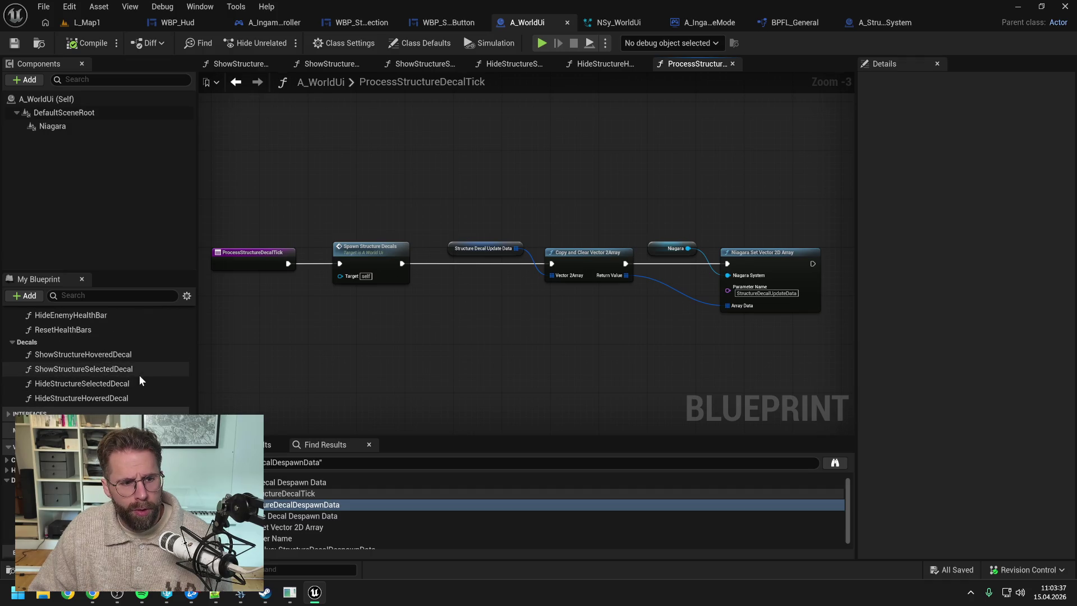
pyautogui.doubleClick(102, 352)
pyautogui.doubleClick(103, 368)
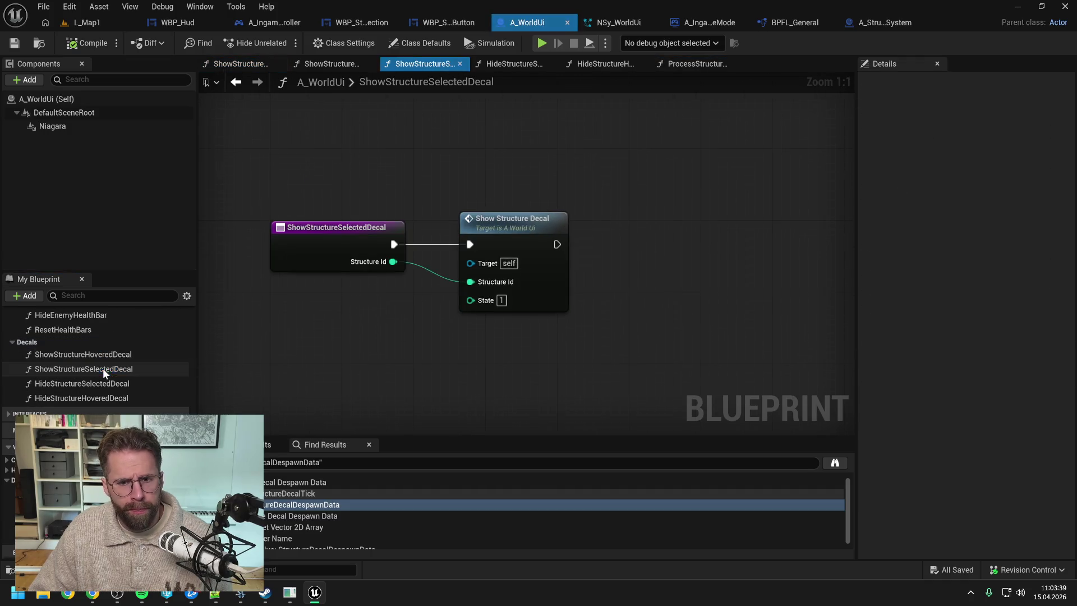
pyautogui.doubleClick(525, 223)
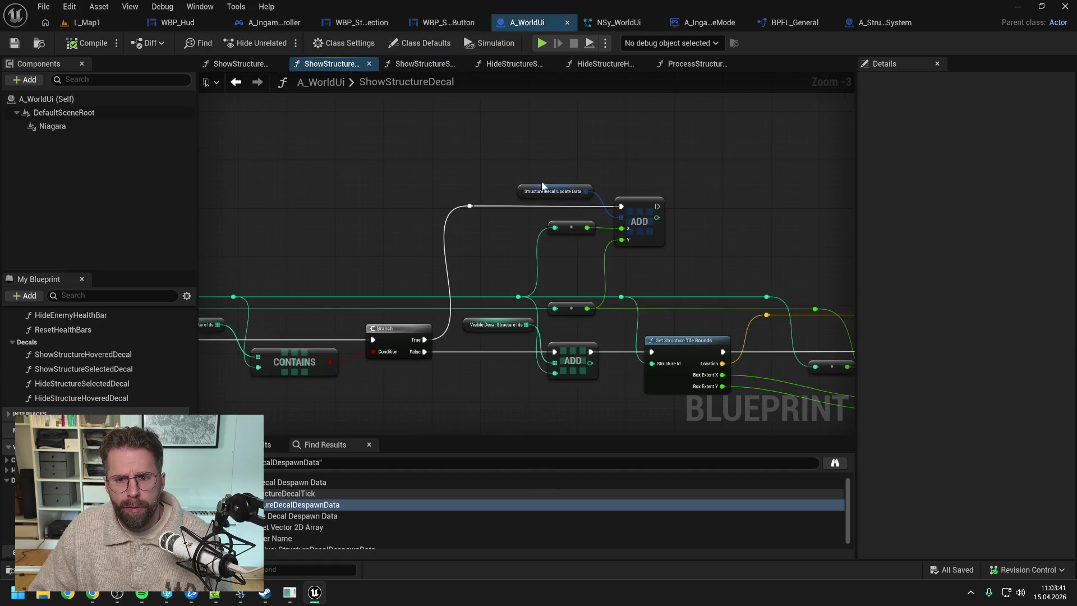
# - Close all graph tabs except ShowStructureDecal, frame its graph, and view A_StructureSystem's GetStructureTileBounds
pyautogui.rightClick(342, 64)
pyautogui.click(384, 128)
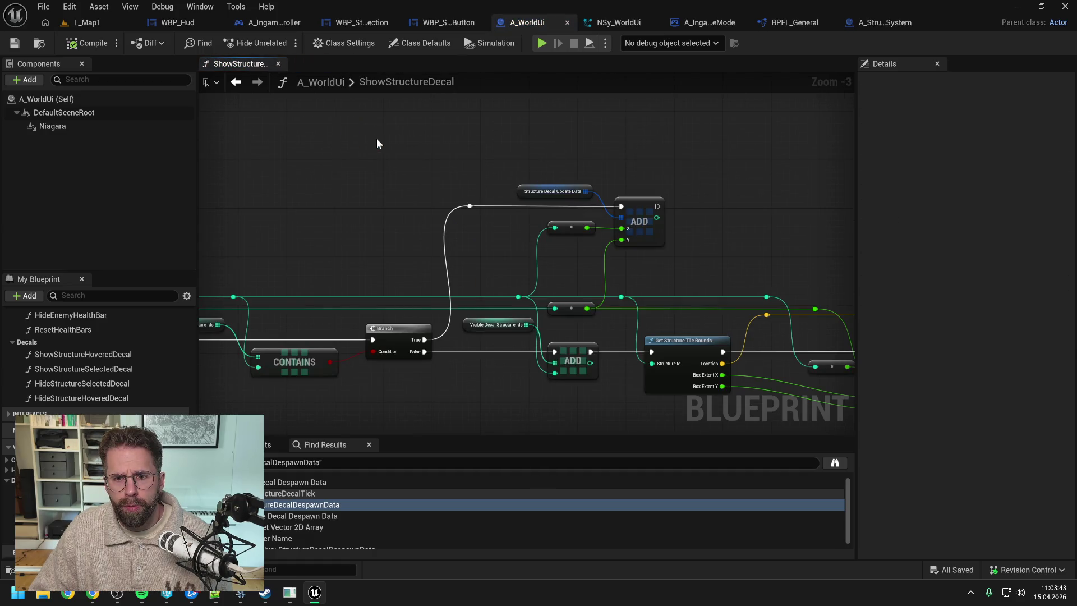
pyautogui.scroll(-3, 376, 139)
pyautogui.scroll(1, 374, 152)
pyautogui.moveTo(355, 167); pyautogui.dragTo(493, 169)
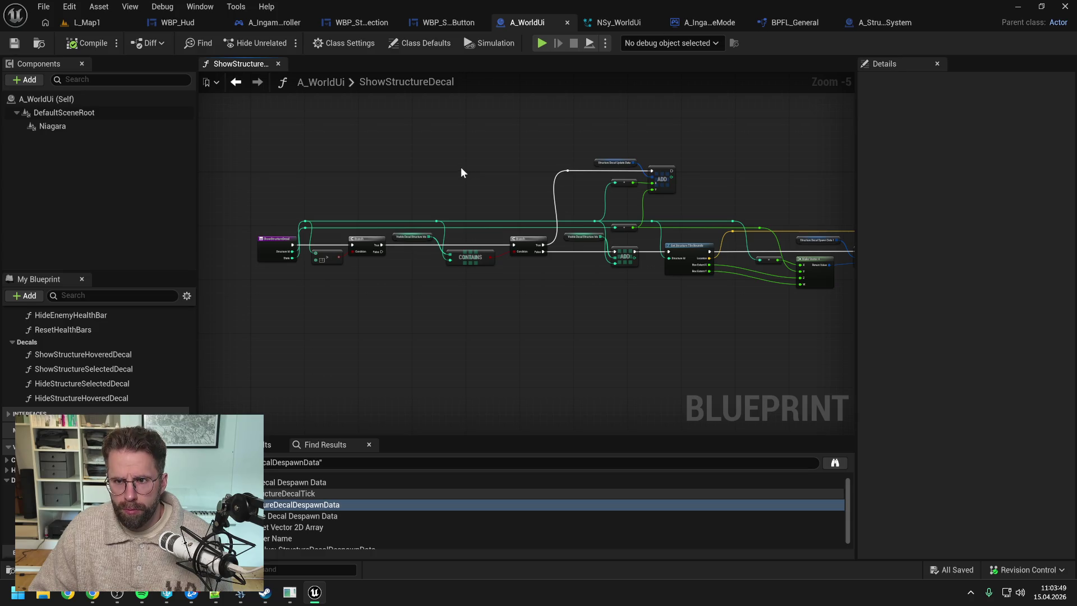
pyautogui.click(873, 25)
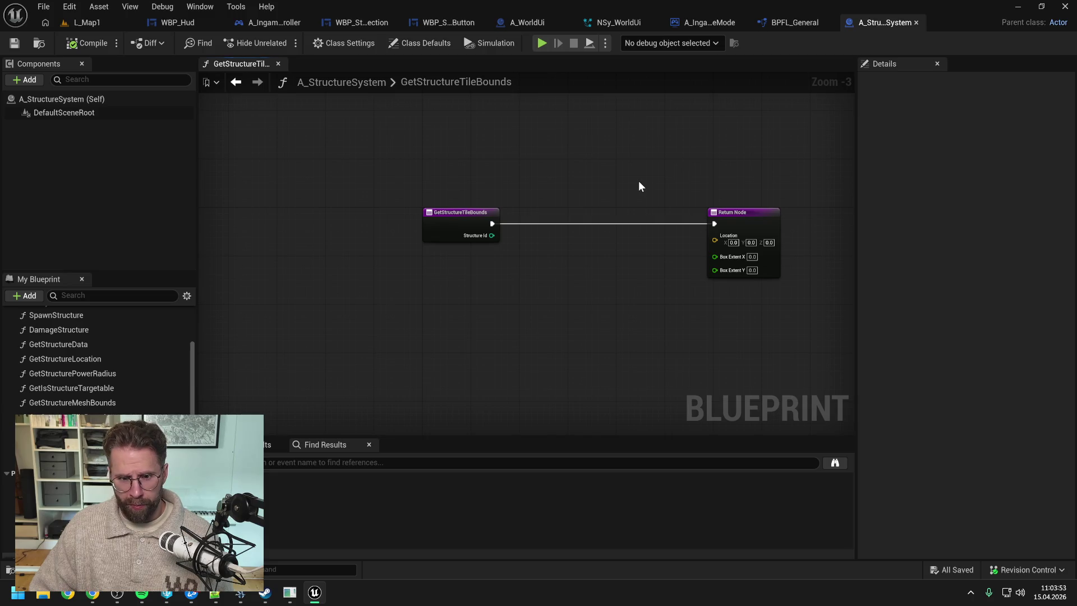
# - Shift the Return Node right and save the A_StructureSystem blueprint
pyautogui.moveTo(648, 224); pyautogui.dragTo(692, 219)
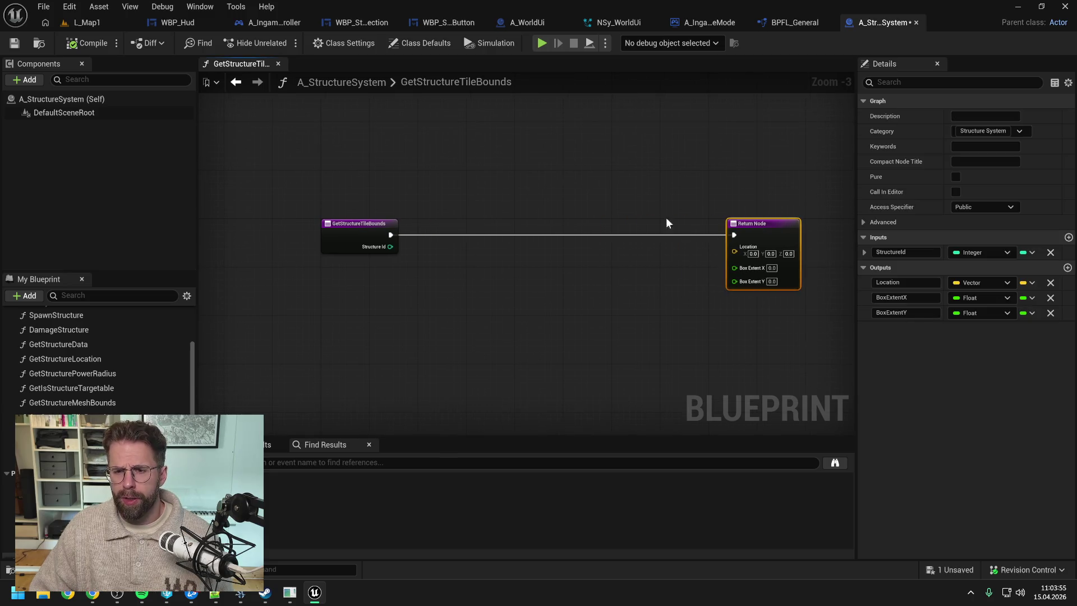
pyautogui.click(603, 222)
pyautogui.hotkey('ctrl', 's')
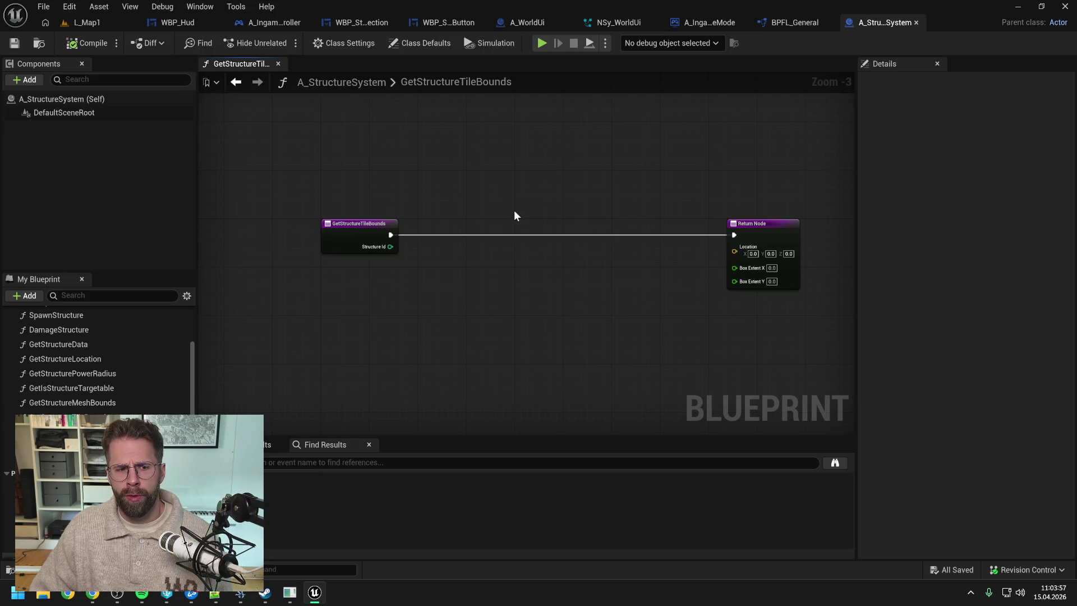
pyautogui.scroll(-5, 164, 363)
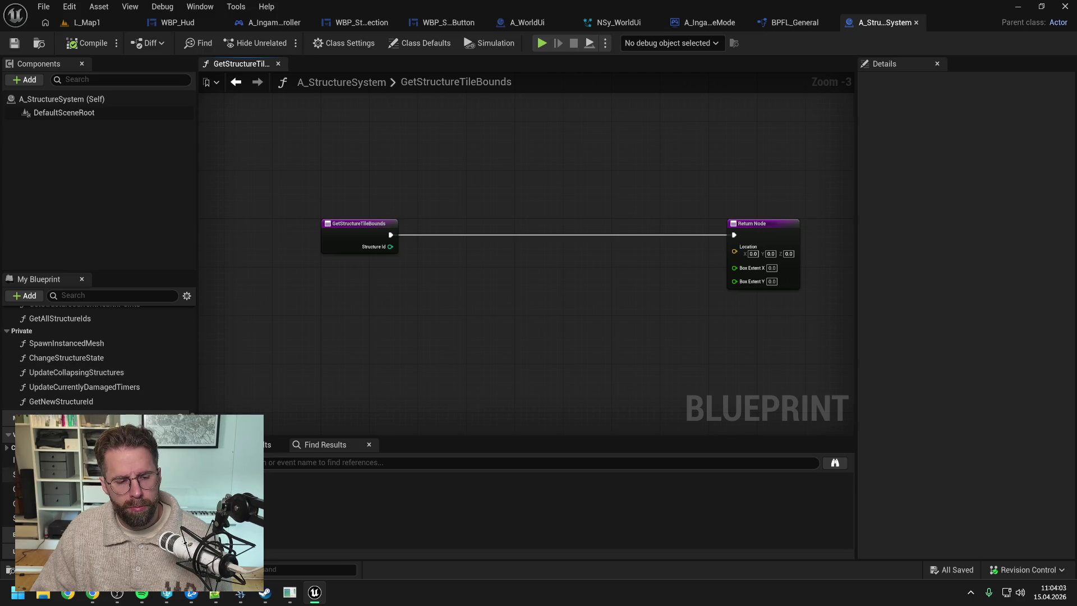
# - Find the Structure Id in the Structures map and branch on the found result
pyautogui.moveTo(56, 475)
pyautogui.mouseDown()
pyautogui.moveTo(446, 221)
pyautogui.moveTo(513, 250)
pyautogui.mouseUp()
pyautogui.click(473, 240)
pyautogui.click(490, 281)
pyautogui.write('fi')
pyautogui.press('Return')
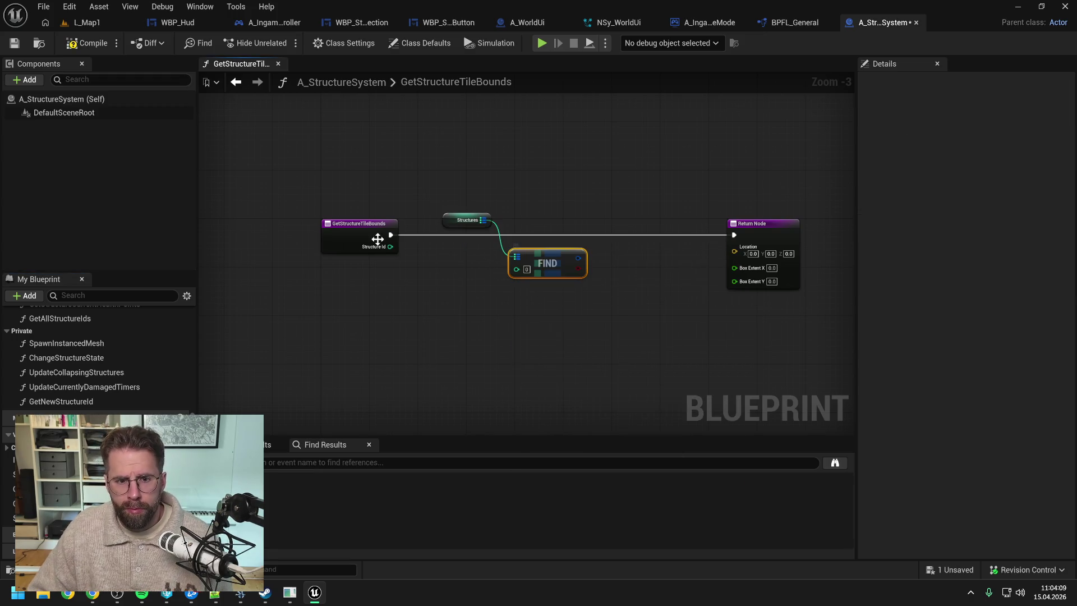
pyautogui.moveTo(391, 247)
pyautogui.mouseDown()
pyautogui.moveTo(517, 273)
pyautogui.moveTo(601, 257)
pyautogui.moveTo(622, 234)
pyautogui.mouseUp()
pyautogui.write('bran')
pyautogui.press('Return')
pyautogui.hotkey('ctrl', 's')
# - Run the function entry into the Branch and break Find's structure with an expanded Break FStructure
pyautogui.moveTo(391, 234); pyautogui.dragTo(613, 241)
pyautogui.moveTo(461, 260); pyautogui.dragTo(516, 292)
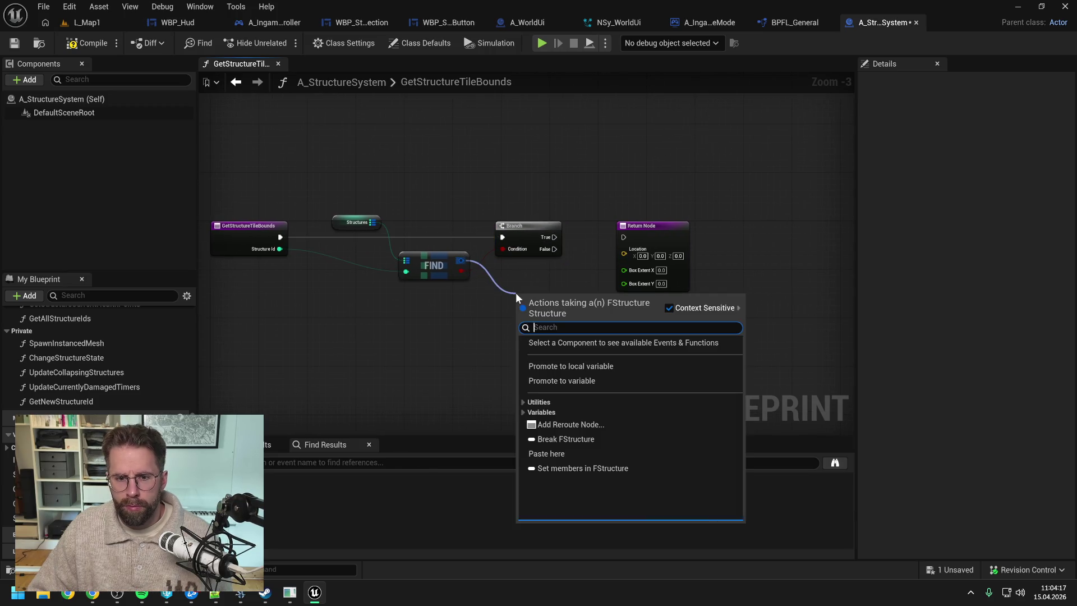
pyautogui.write('brea')
pyautogui.press('Return')
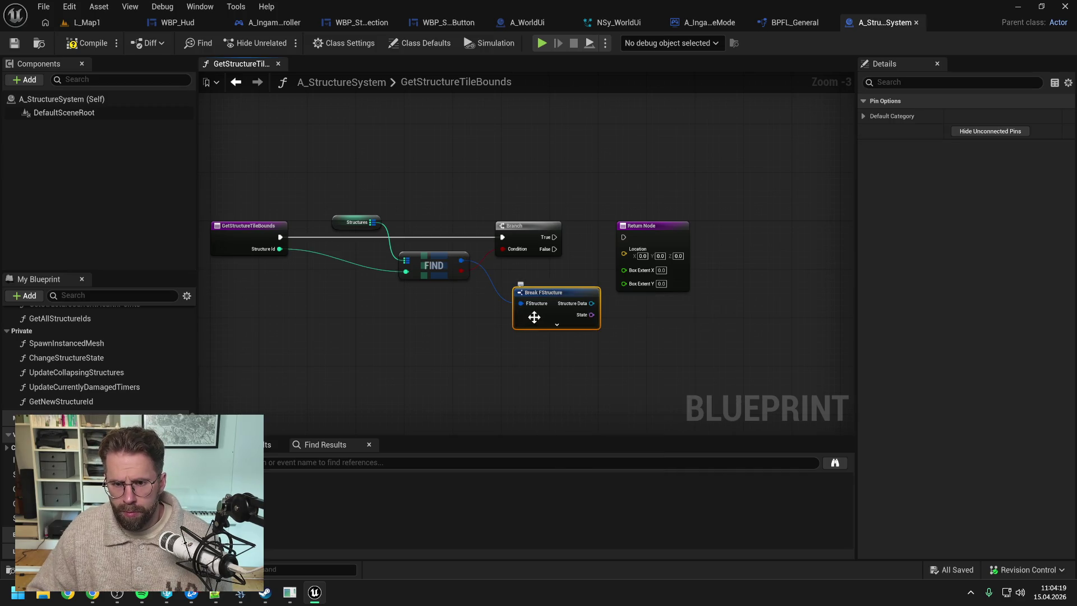
pyautogui.moveTo(561, 295); pyautogui.dragTo(539, 276)
pyautogui.click(539, 306)
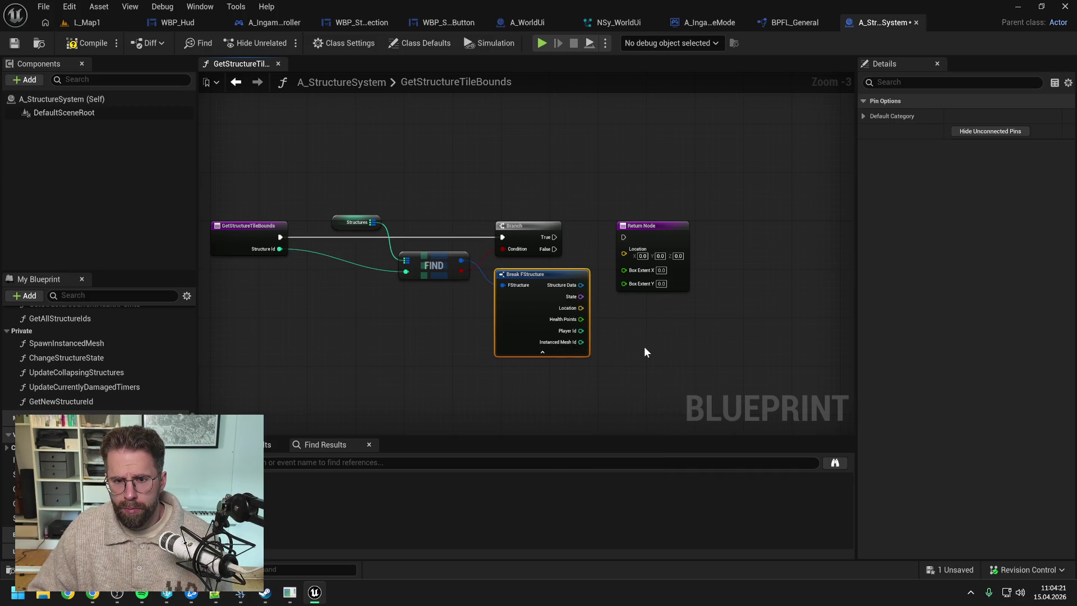
# - Try a Get Structure Tiles node on Branch True, then delete it and save
pyautogui.moveTo(644, 345); pyautogui.dragTo(601, 345)
pyautogui.rightClick(601, 345)
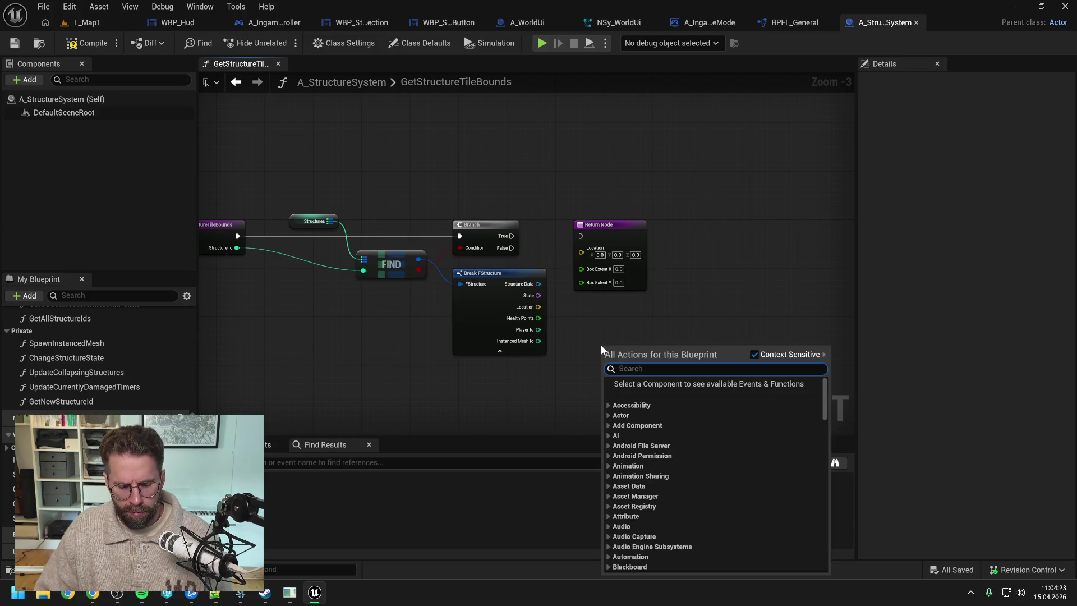
pyautogui.write('get tiles')
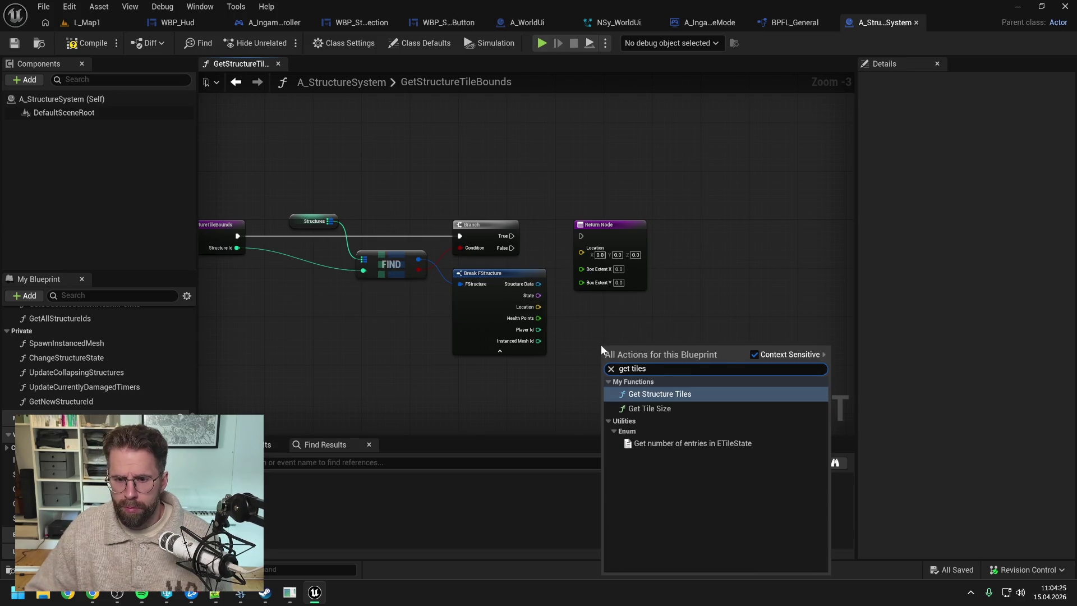
pyautogui.click(654, 393)
pyautogui.moveTo(646, 352); pyautogui.dragTo(624, 338)
pyautogui.click(700, 313)
pyautogui.moveTo(512, 236); pyautogui.dragTo(584, 343)
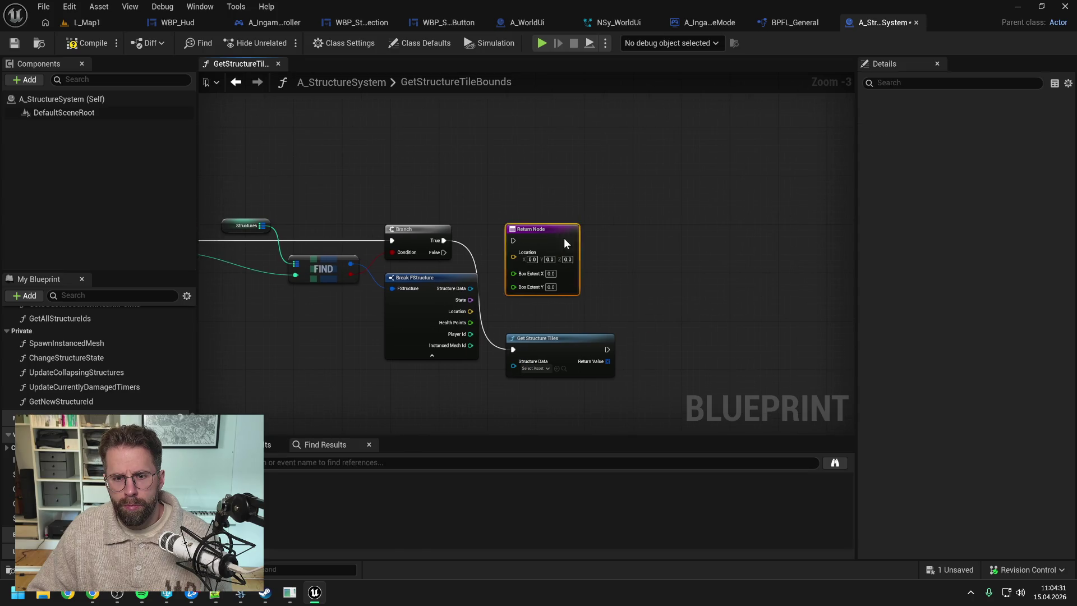
pyautogui.moveTo(554, 238); pyautogui.dragTo(736, 238)
pyautogui.click(624, 238)
pyautogui.moveTo(568, 338); pyautogui.dragTo(591, 231)
pyautogui.click(570, 329)
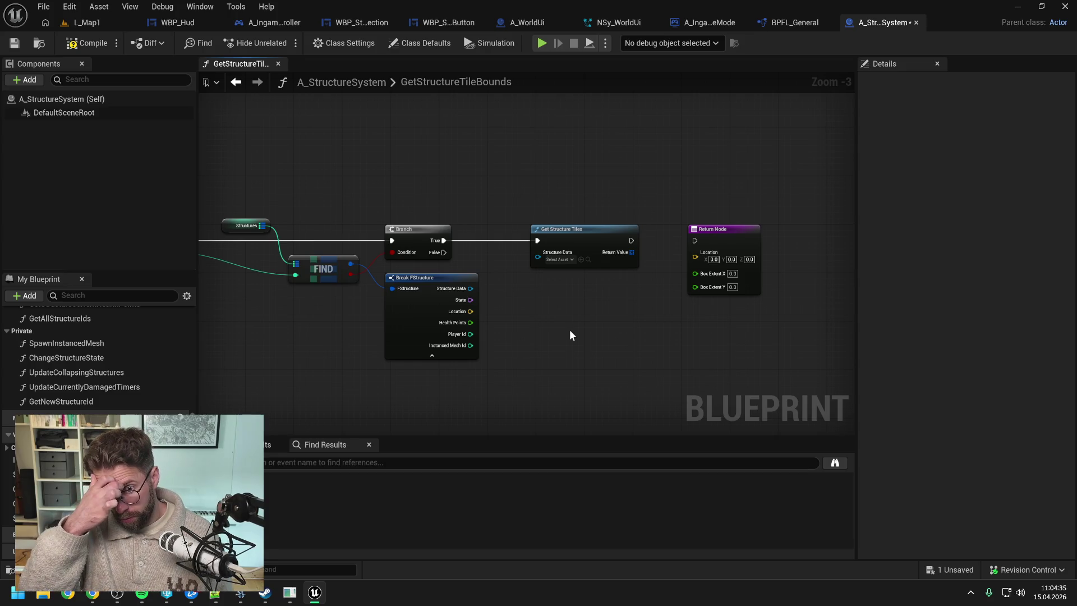
pyautogui.moveTo(537, 184); pyautogui.dragTo(591, 294)
pyautogui.press('Delete')
pyautogui.hotkey('ctrl', 's')
# - Add Get Grid Size from Structure Data, run it on Branch True, and save
pyautogui.moveTo(498, 281); pyautogui.dragTo(537, 277)
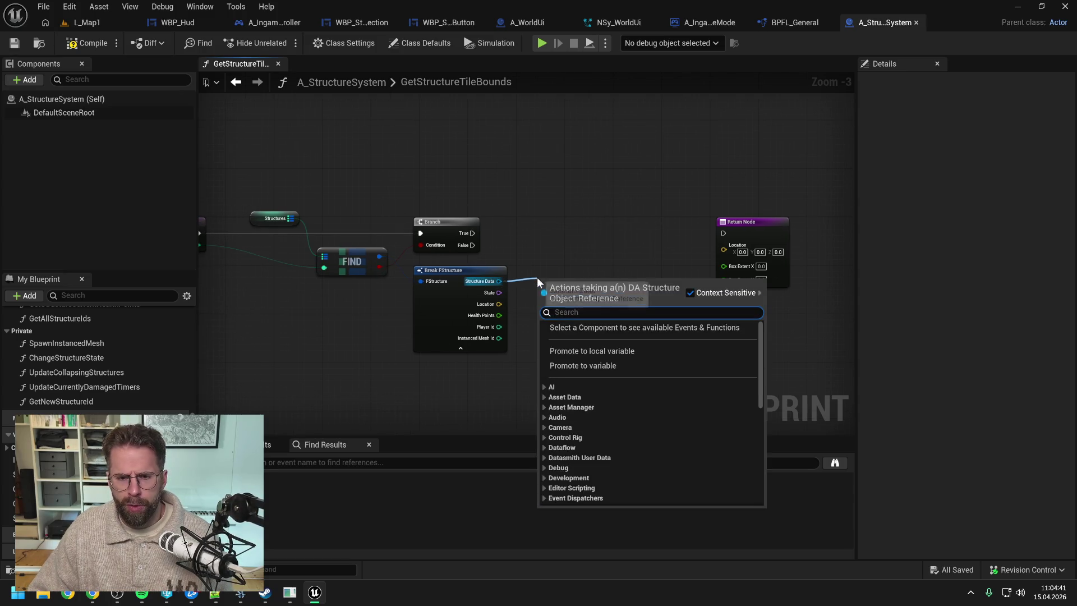
pyautogui.write('get wid')
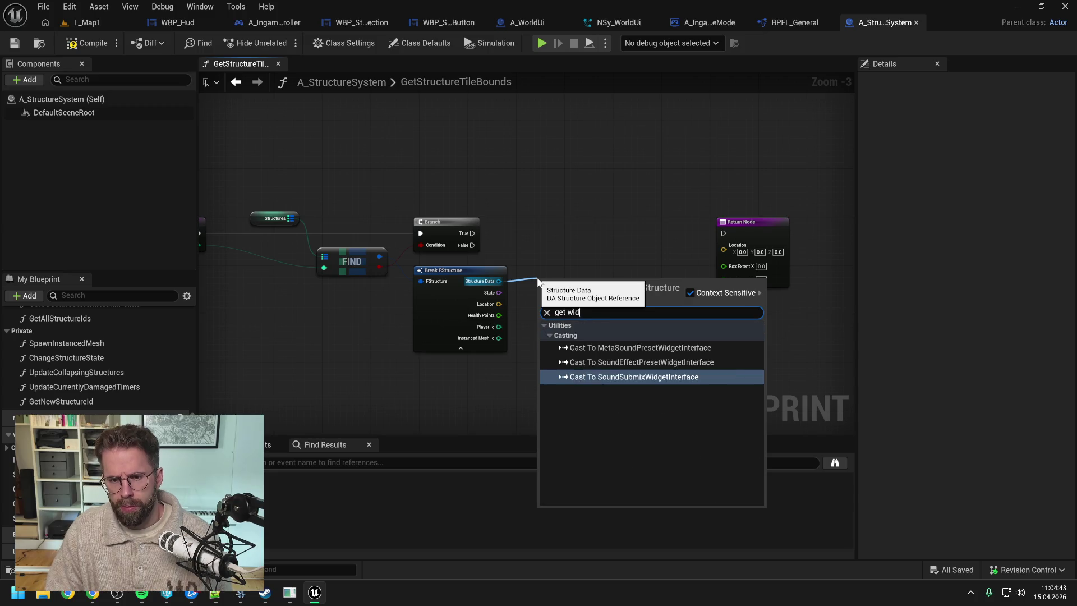
pyautogui.click(550, 247)
pyautogui.moveTo(550, 247); pyautogui.dragTo(637, 246)
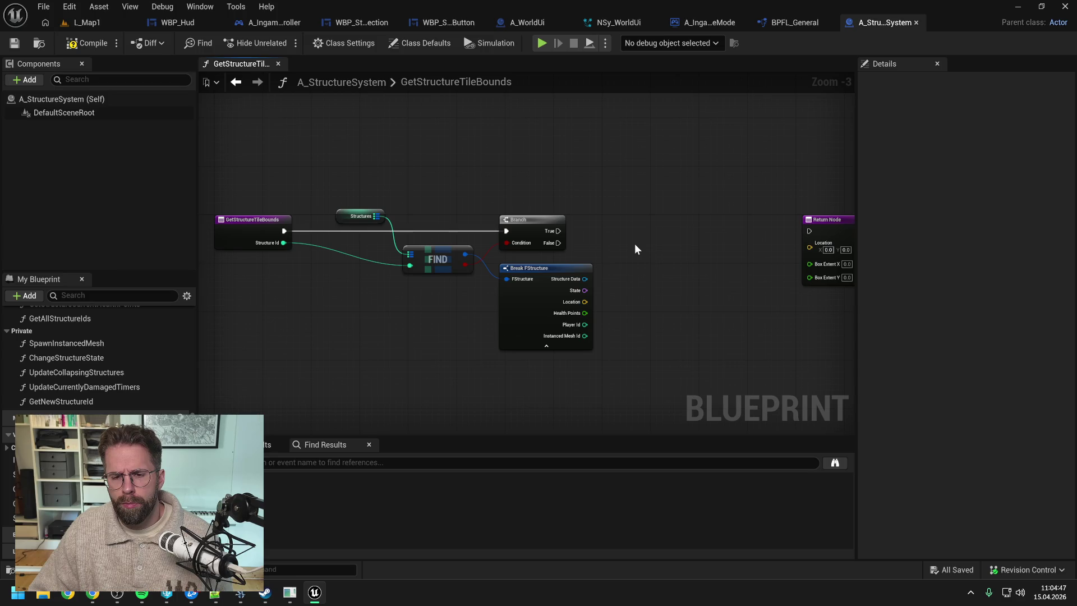
pyautogui.moveTo(585, 279); pyautogui.dragTo(625, 277)
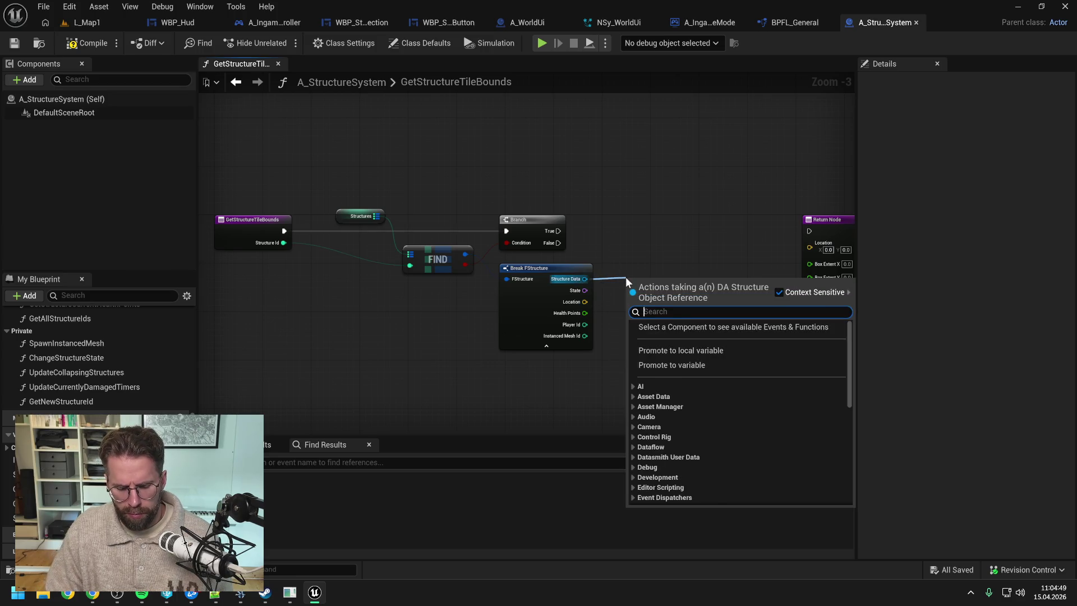
pyautogui.write('tile')
pyautogui.press('BackSpace')
pyautogui.press('BackSpace')
pyautogui.press('BackSpace')
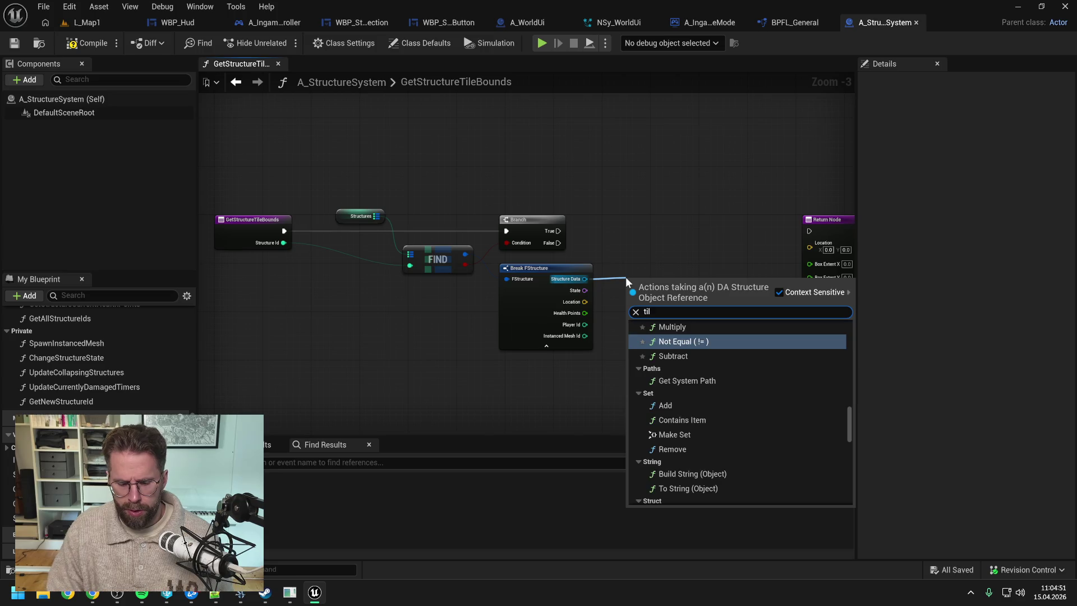
pyautogui.write('size')
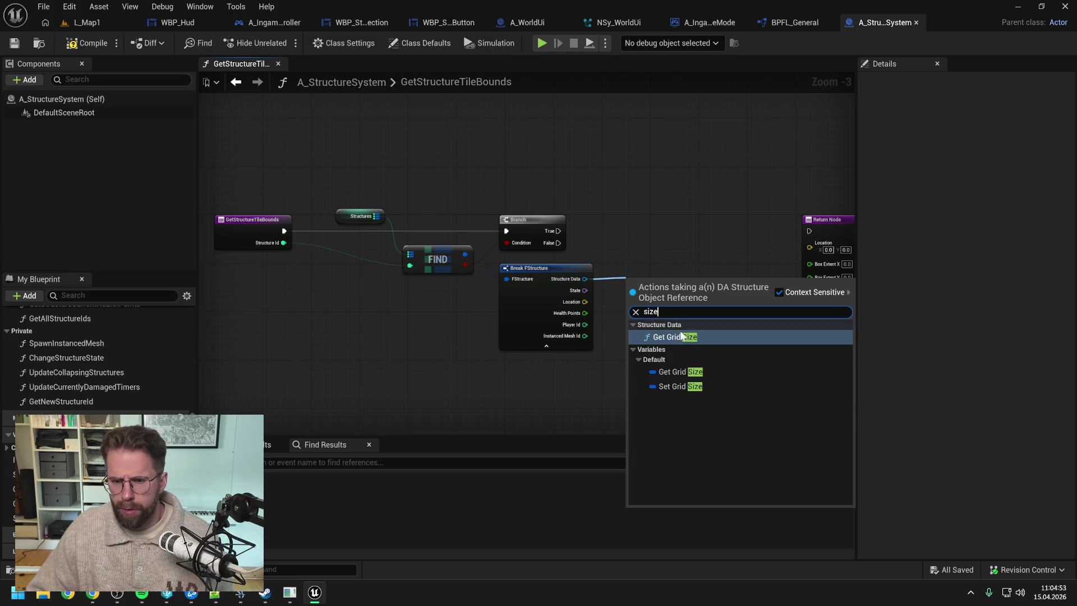
pyautogui.click(673, 337)
pyautogui.moveTo(561, 231); pyautogui.dragTo(634, 237)
pyautogui.moveTo(727, 236); pyautogui.dragTo(594, 247)
pyautogui.hotkey('ctrl', 's')
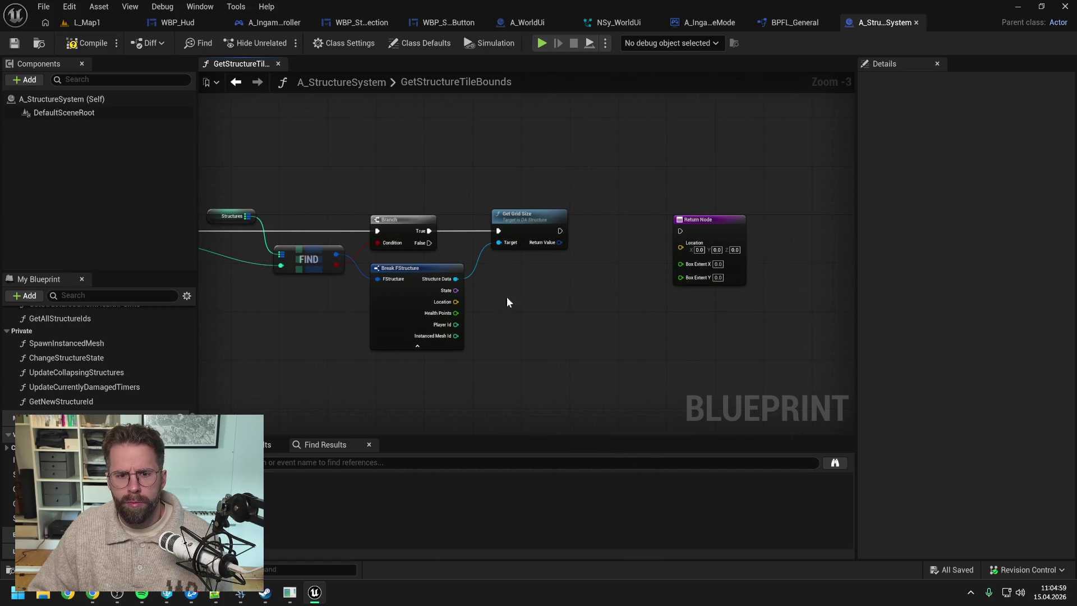
# - Wire the structure's Location into the Return Node and save
pyautogui.moveTo(456, 302); pyautogui.dragTo(681, 247)
pyautogui.moveTo(623, 306); pyautogui.dragTo(567, 314)
pyautogui.hotkey('ctrl', 's')
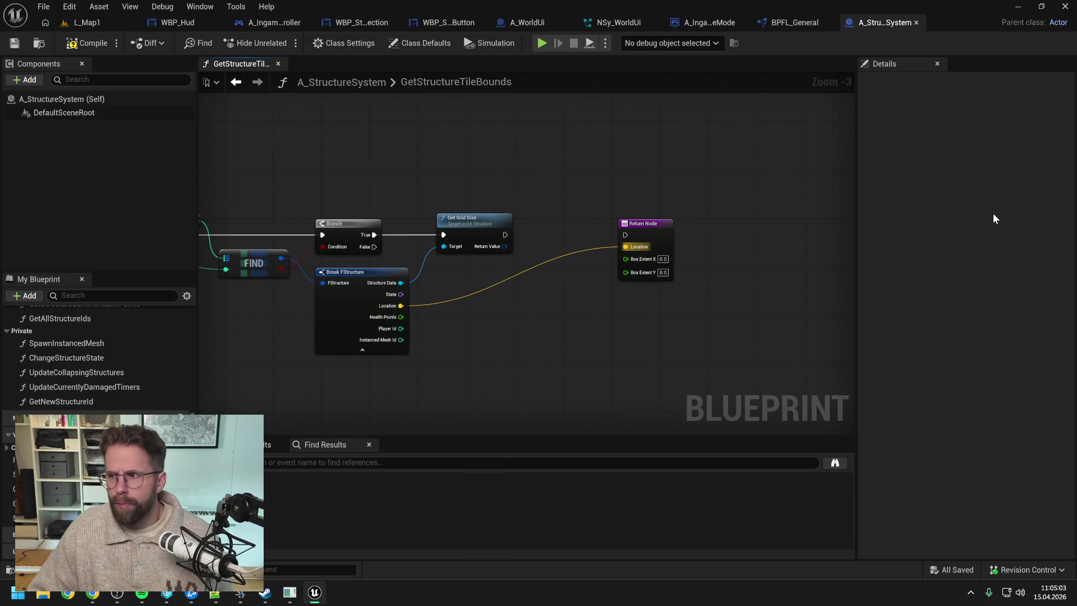
pyautogui.hotkey('alt', 'Tab')
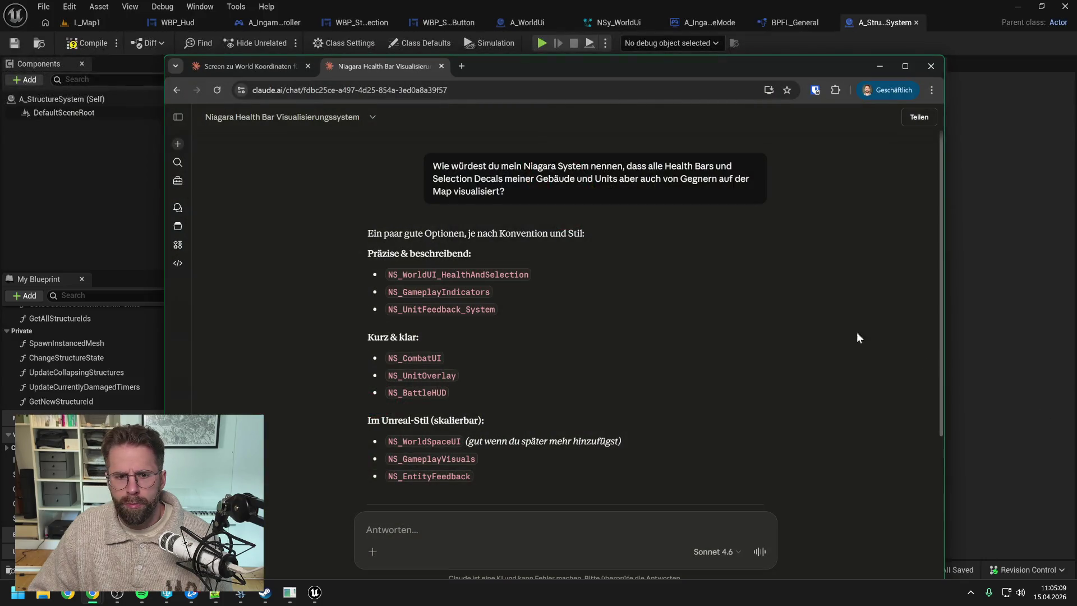
pyautogui.click(879, 66)
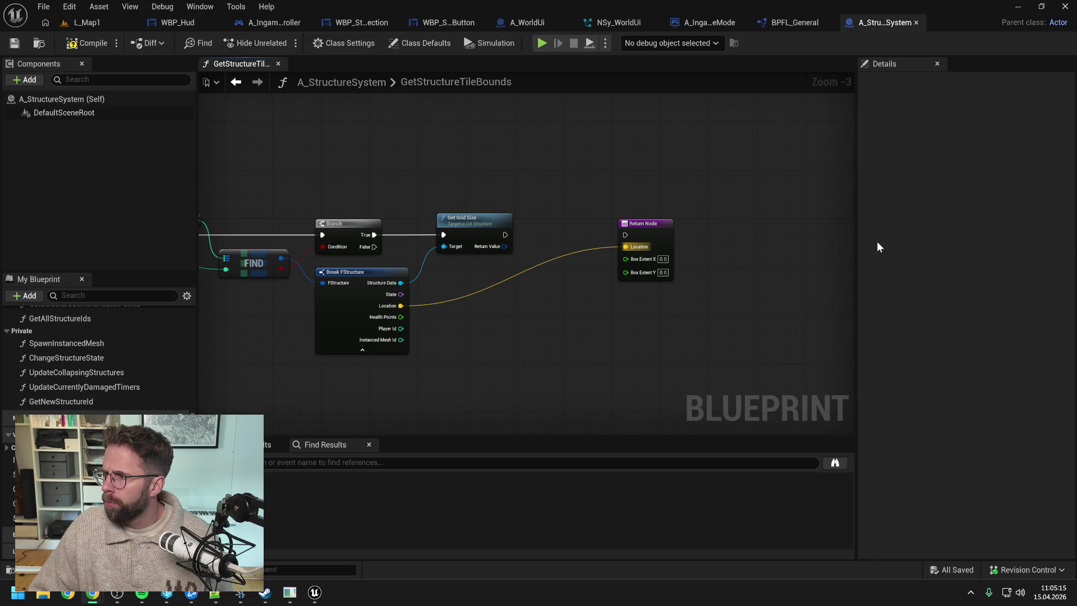
pyautogui.moveTo(786, 261)
pyautogui.mouseDown()
pyautogui.moveTo(777, 264)
pyautogui.moveTo(789, 272)
pyautogui.mouseUp()
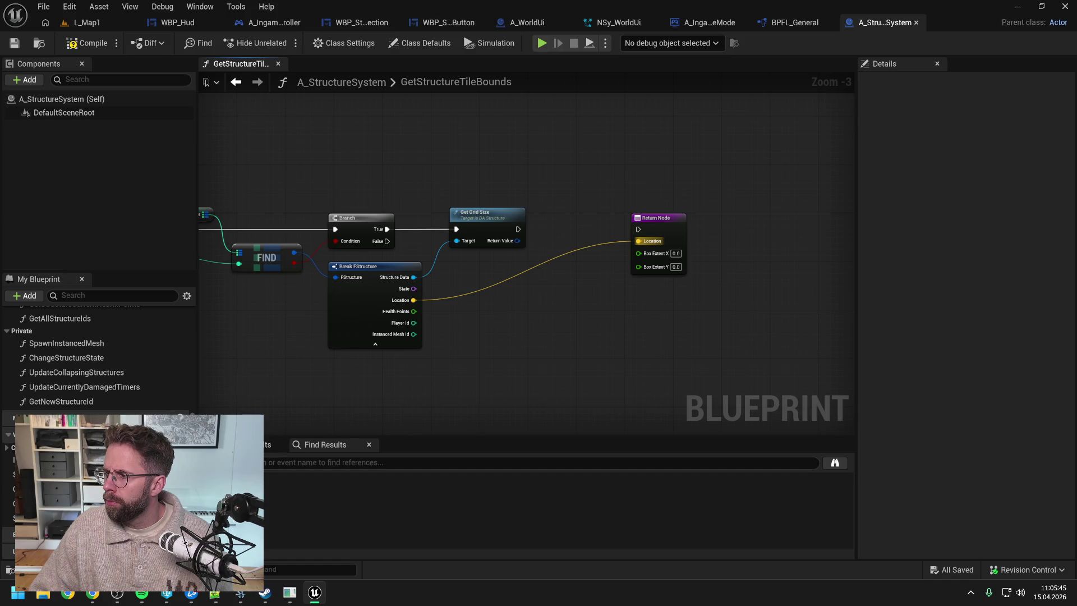
pyautogui.hotkey('alt', 'Tab')
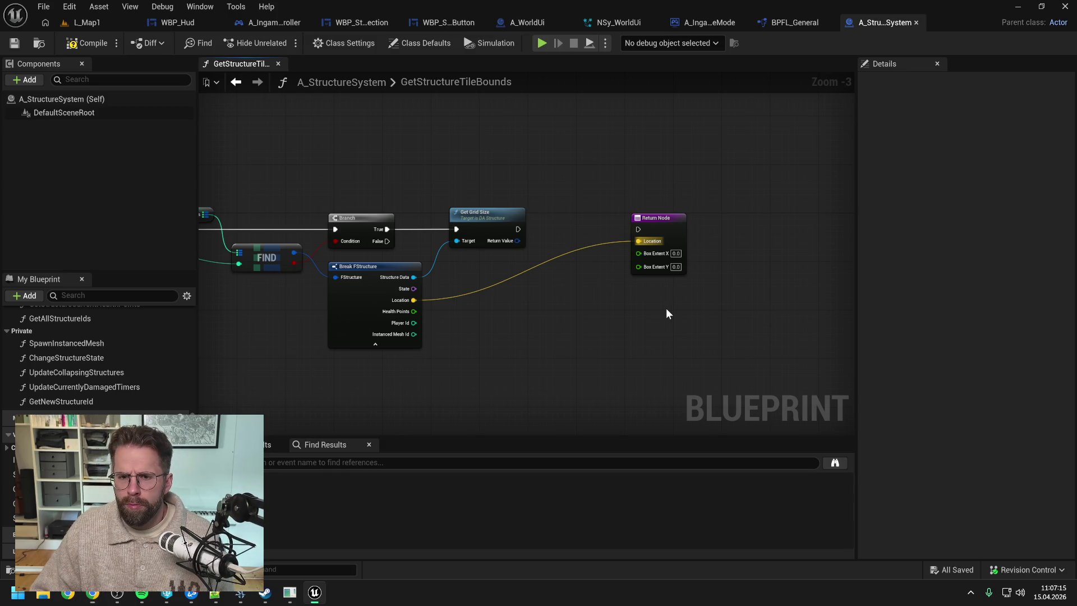
pyautogui.click(667, 235)
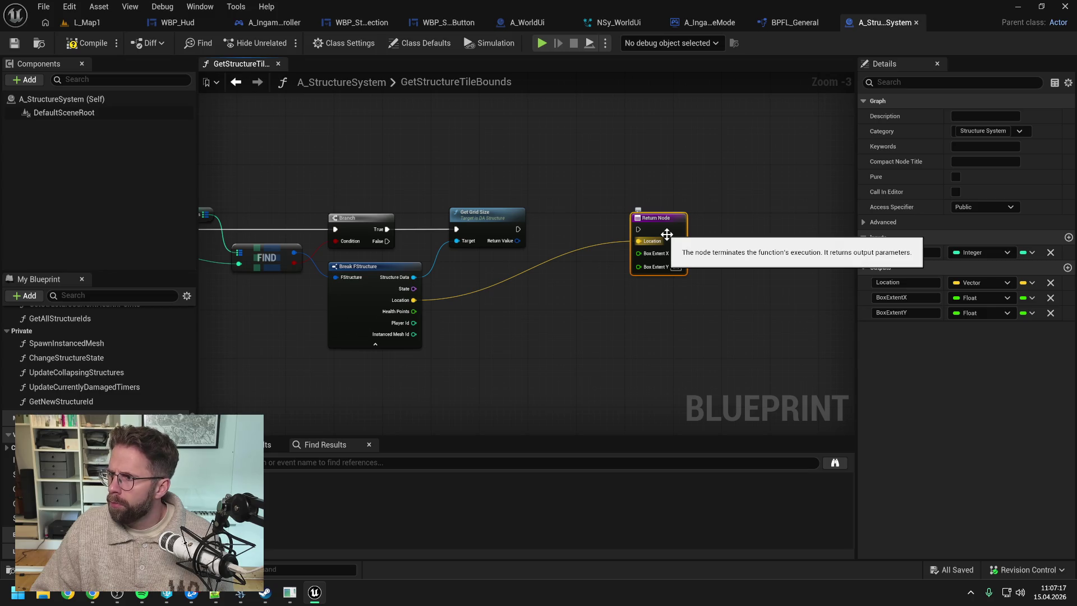
# - Rename the two float outputs to Width and Height and save
pyautogui.click(903, 297)
pyautogui.write('Width')
pyautogui.press('Tab')
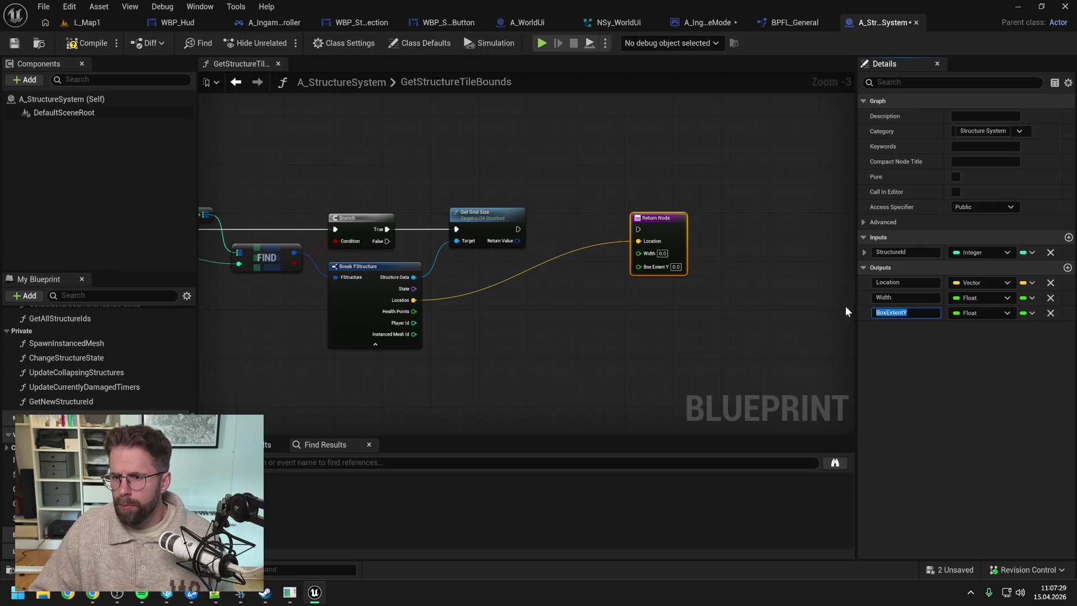
pyautogui.write('Height')
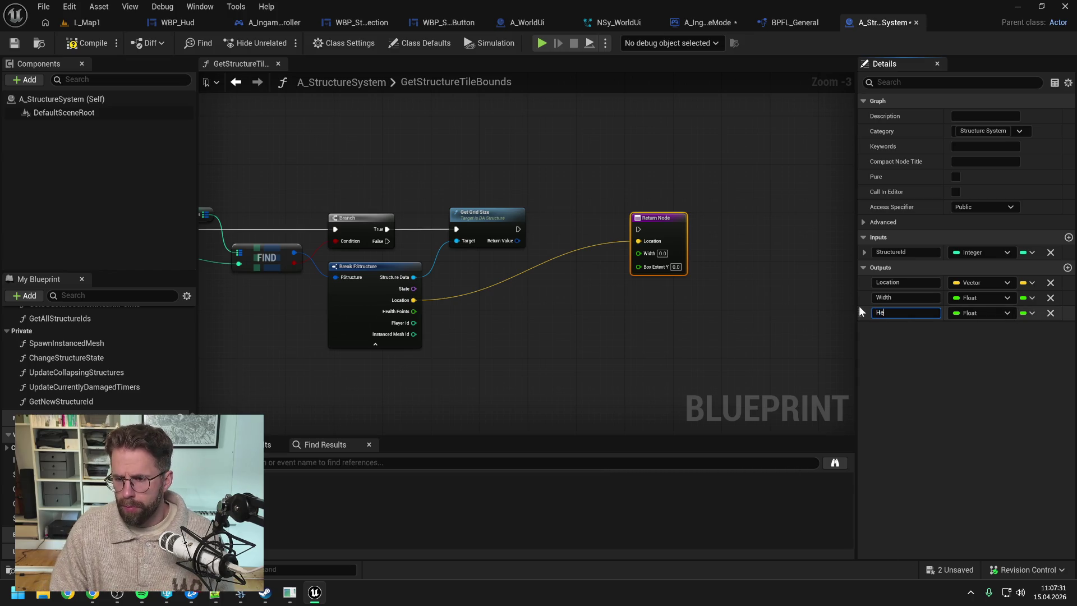
pyautogui.press('Return')
pyautogui.hotkey('ctrl', 'shift', 's')
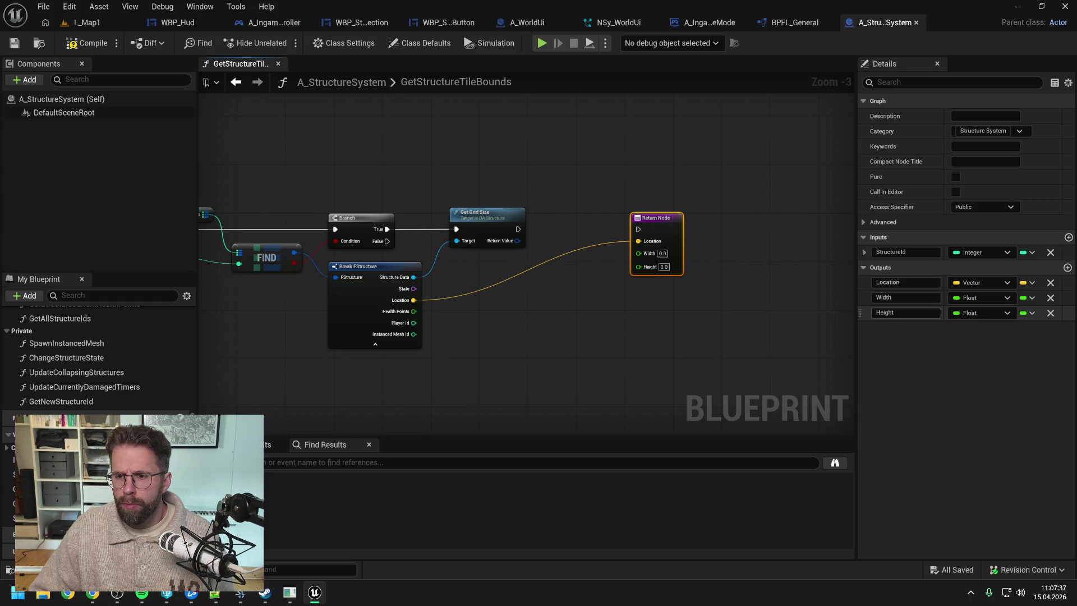
# - Correct the output names to Width and Length and shift the Return Node right
pyautogui.click(903, 313)
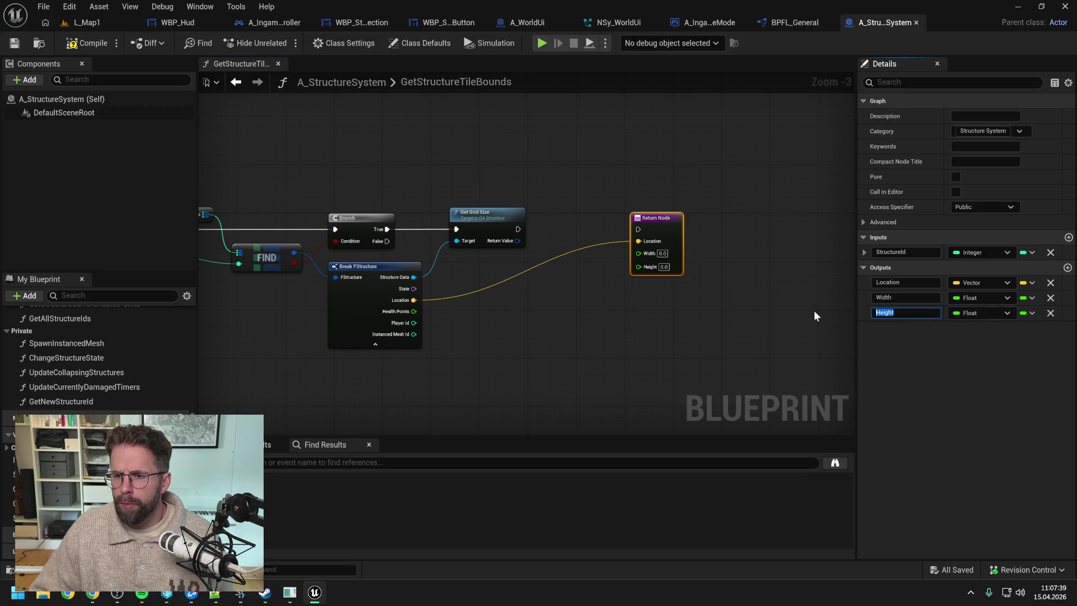
pyautogui.click(898, 297)
pyautogui.write('X')
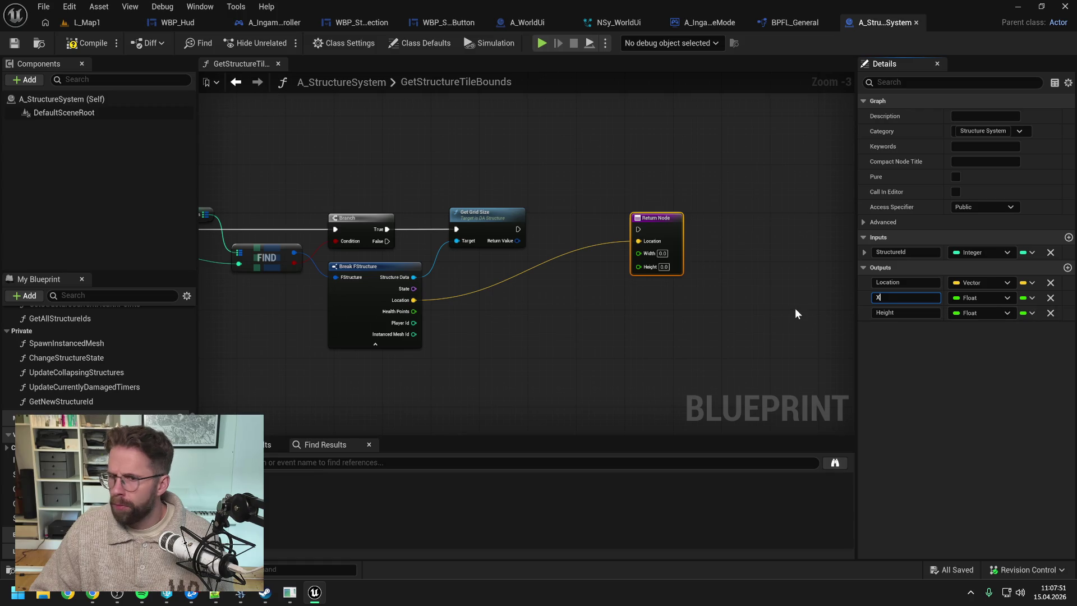
pyautogui.write('Width')
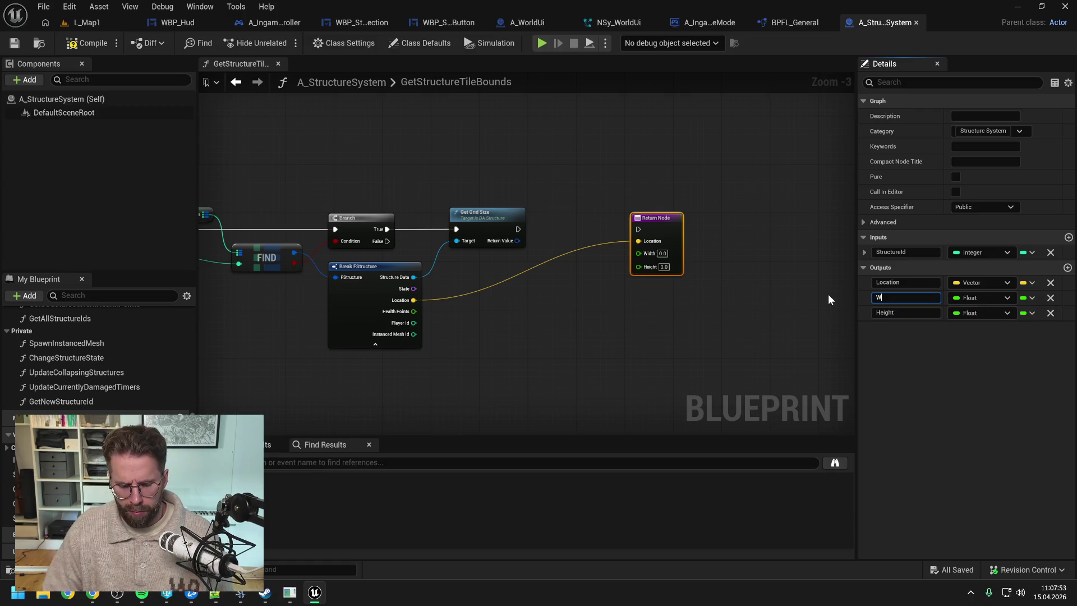
pyautogui.press('Tab')
pyautogui.write('Le')
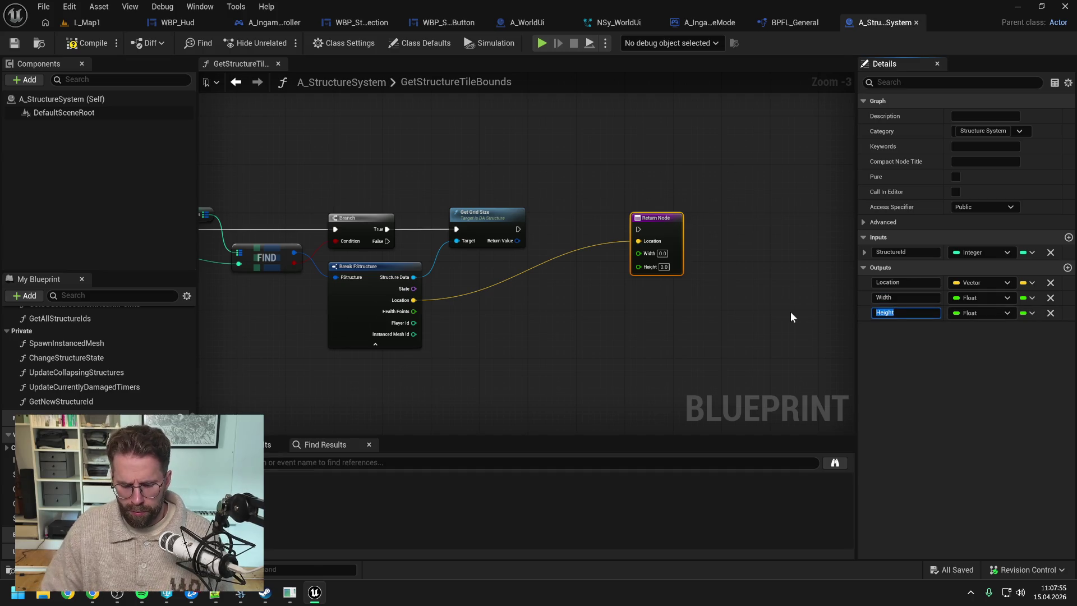
pyautogui.write('ngth')
pyautogui.press('Return')
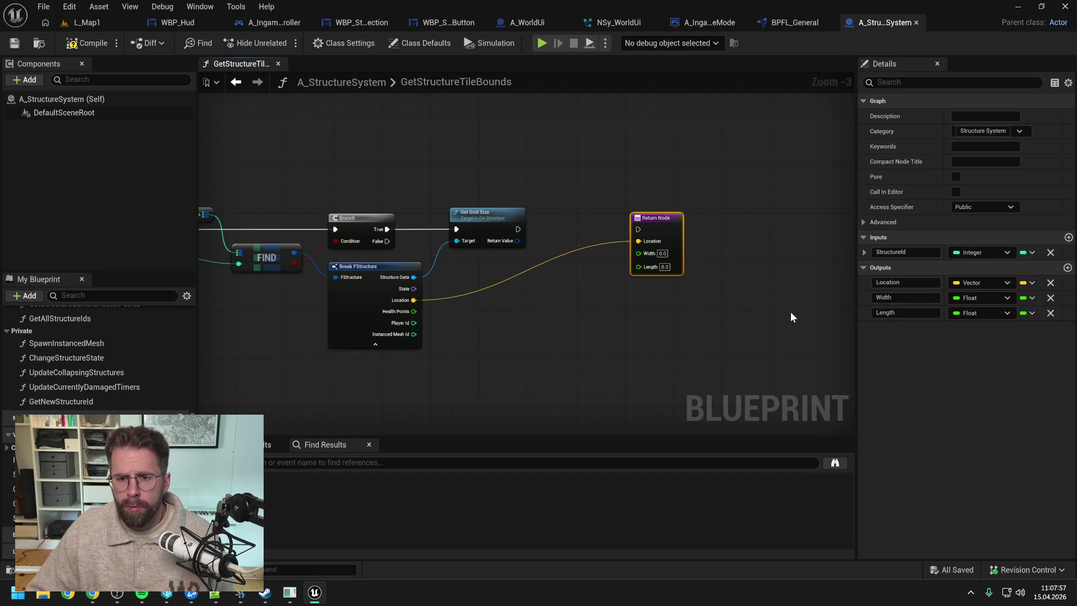
pyautogui.click(663, 325)
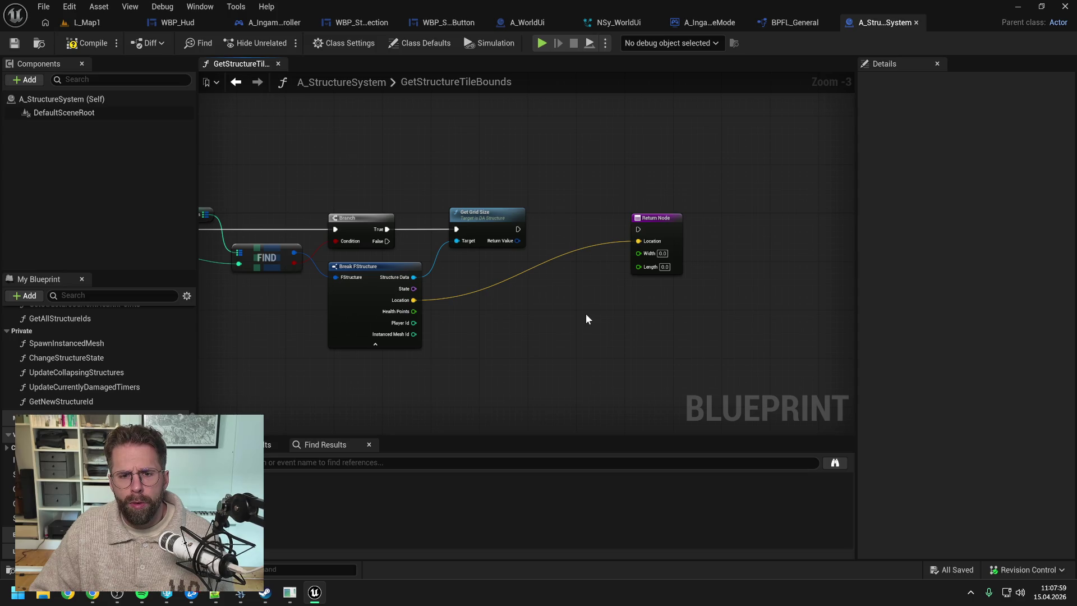
pyautogui.moveTo(660, 224); pyautogui.dragTo(702, 223)
# - Run the Return Node after Get Grid Size and multiply the grid size result
pyautogui.click(551, 248)
pyautogui.moveTo(571, 234); pyautogui.dragTo(680, 229)
pyautogui.moveTo(572, 287); pyautogui.dragTo(572, 287)
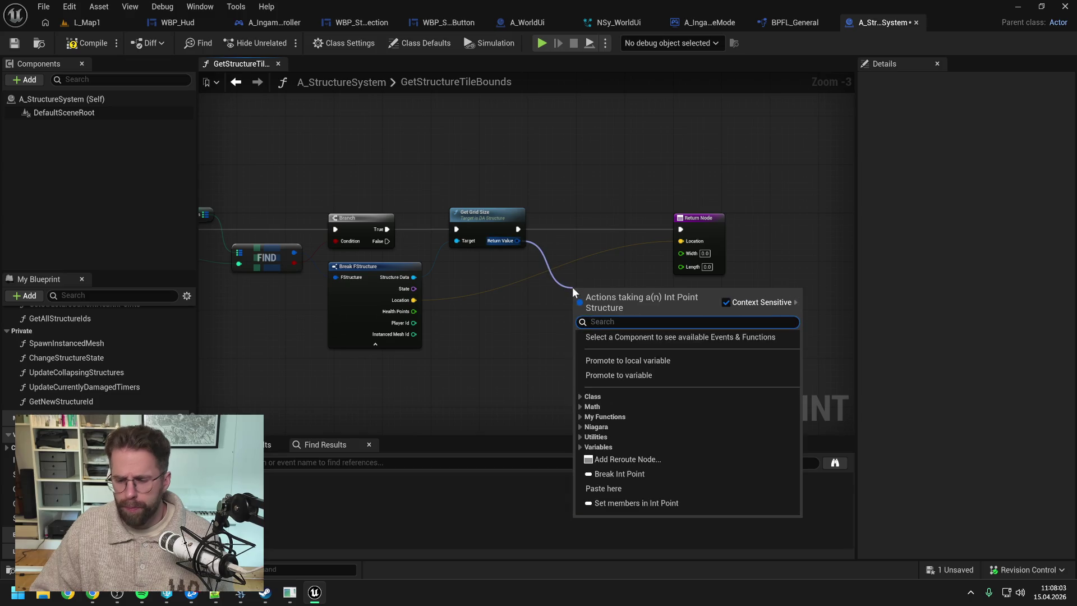
pyautogui.write('*')
pyautogui.press('Return')
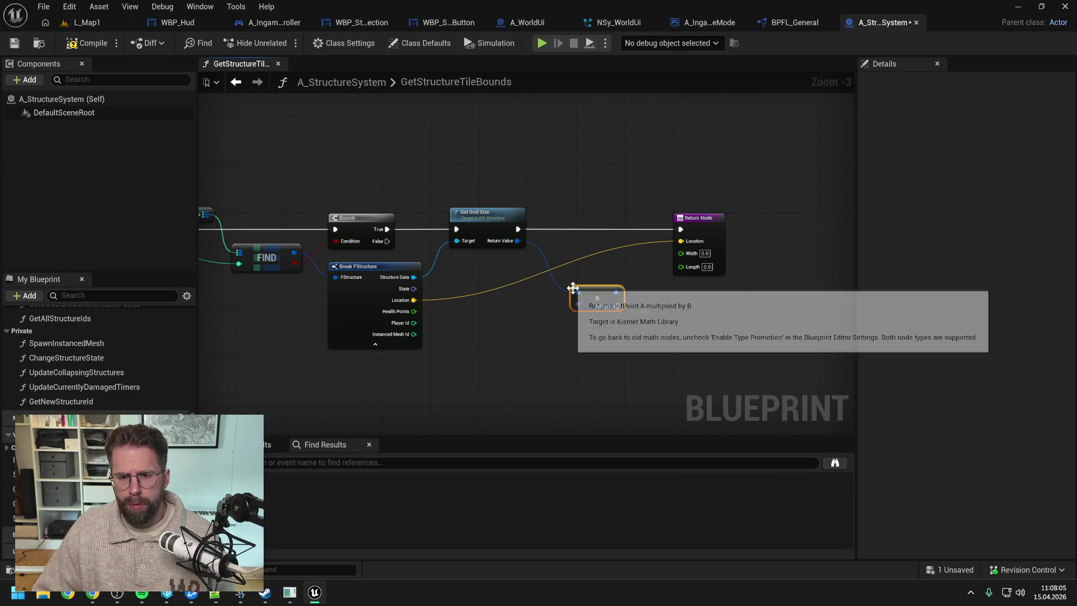
# - Add a Get Tile Size node, then select the GetStructureTileBounds function
pyautogui.rightClick(493, 315)
pyautogui.write('get tile')
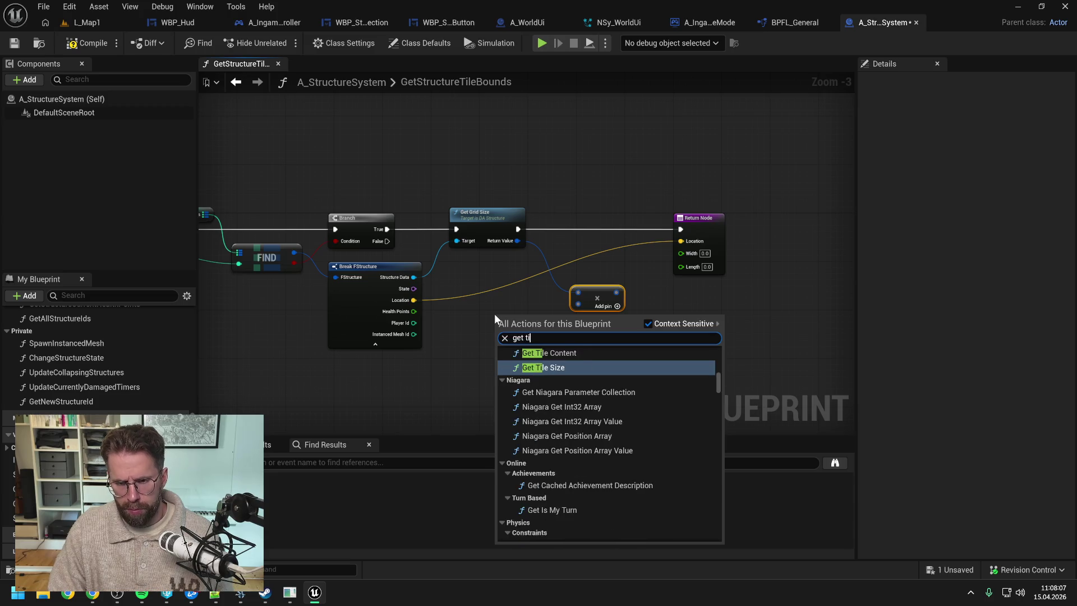
pyautogui.click(557, 379)
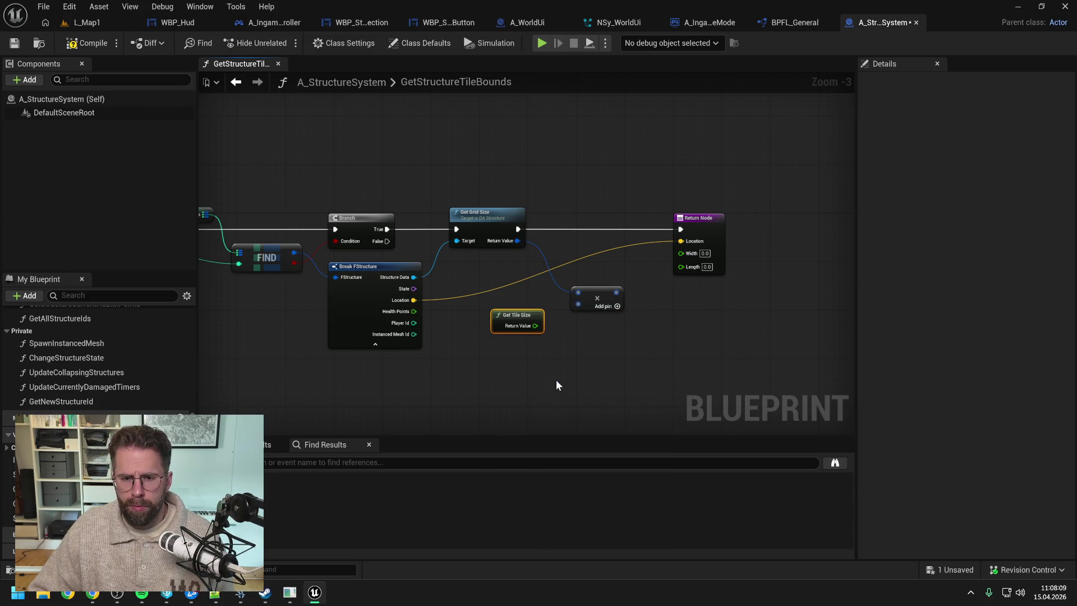
pyautogui.click(575, 337)
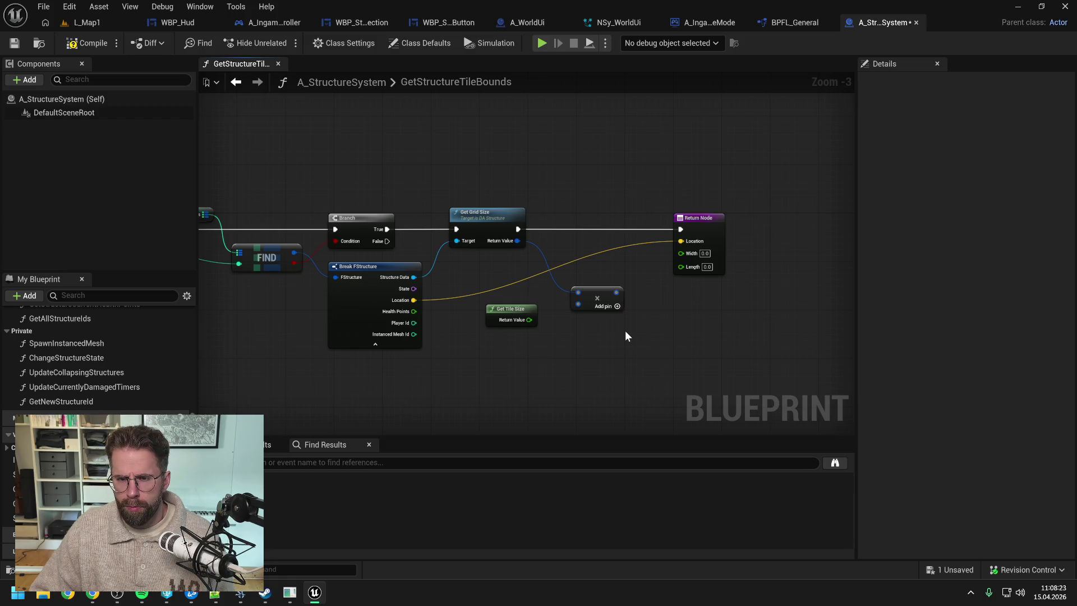
pyautogui.scroll(-1, 626, 331)
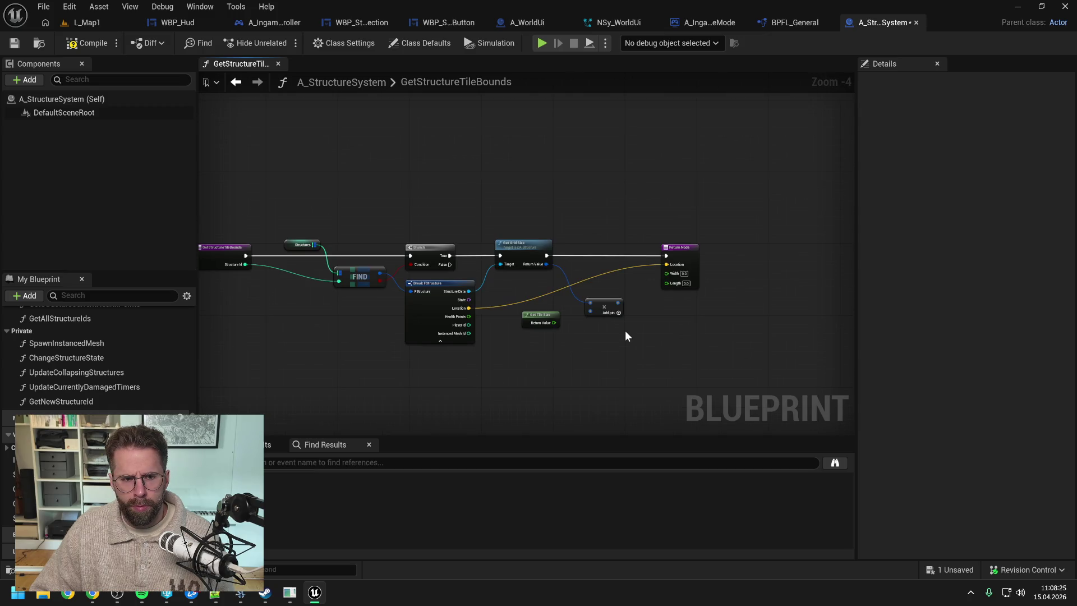
pyautogui.moveTo(625, 331); pyautogui.dragTo(674, 332)
pyautogui.scroll(3, 115, 393)
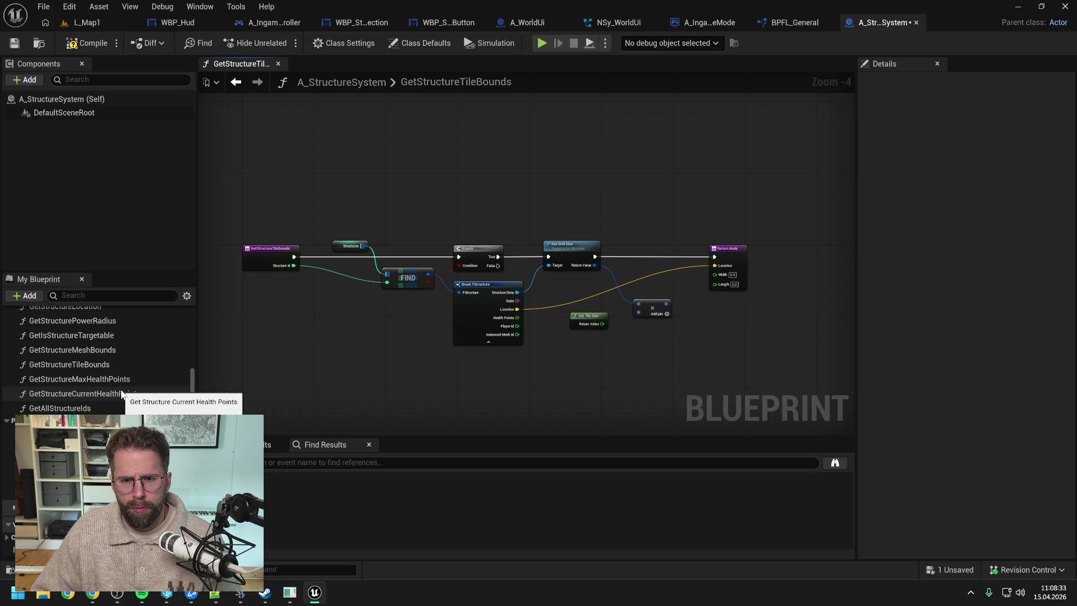
pyautogui.click(96, 366)
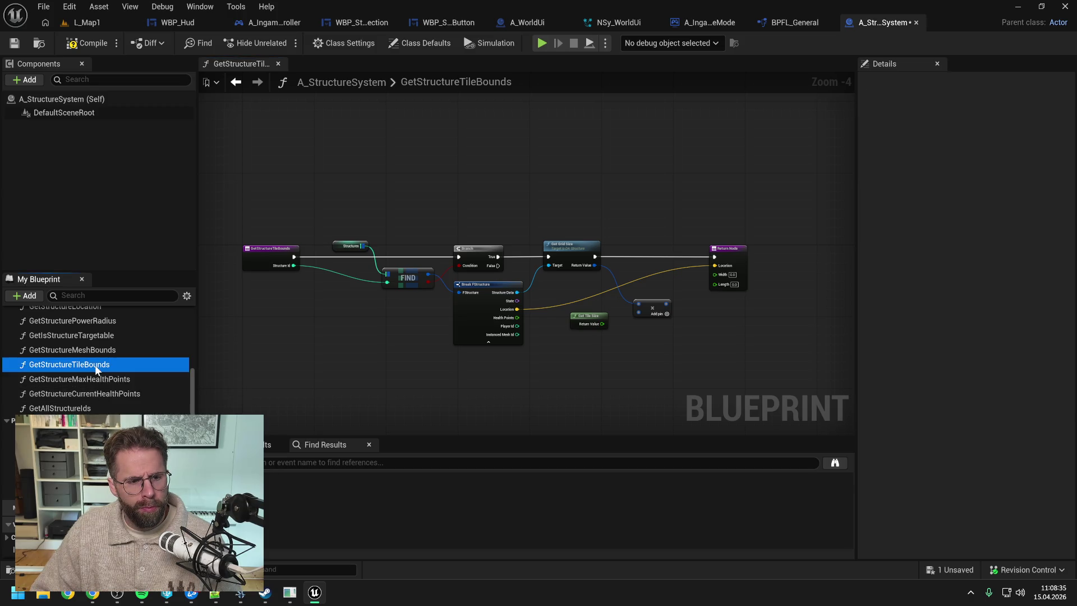
# - Delete GetStructureTileBounds from BPFL_General, confirming despite its existing uses
pyautogui.press('Delete')
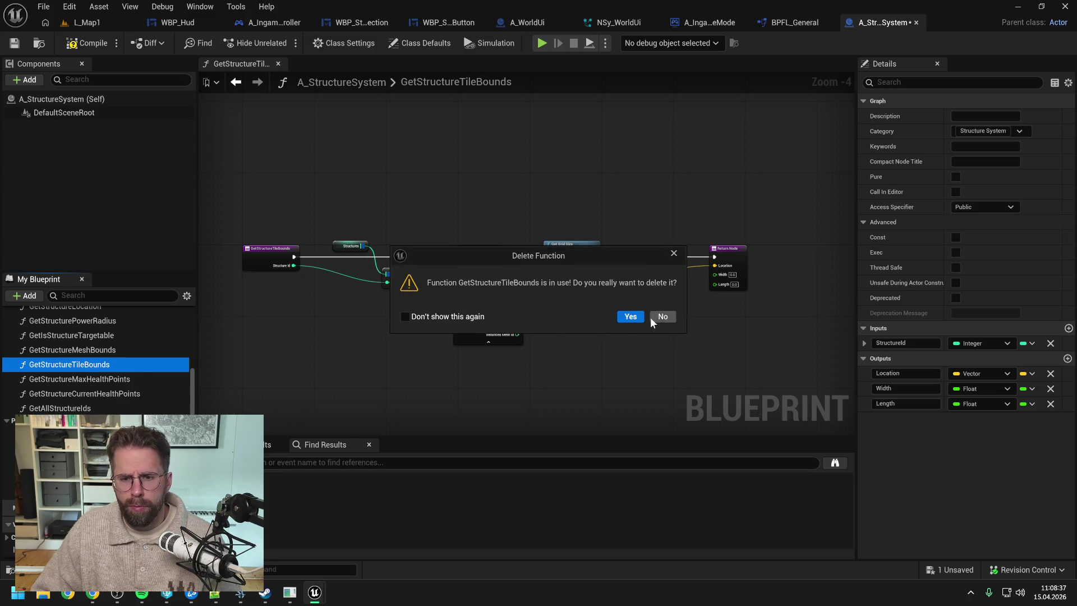
pyautogui.click(631, 316)
pyautogui.click(785, 22)
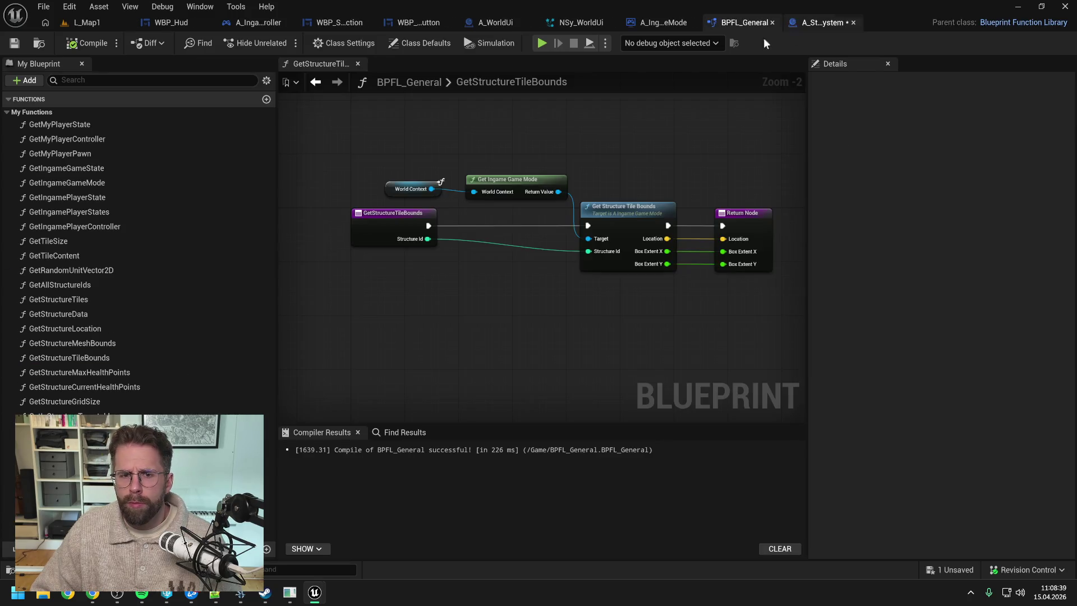
pyautogui.click(116, 362)
pyautogui.press('Delete')
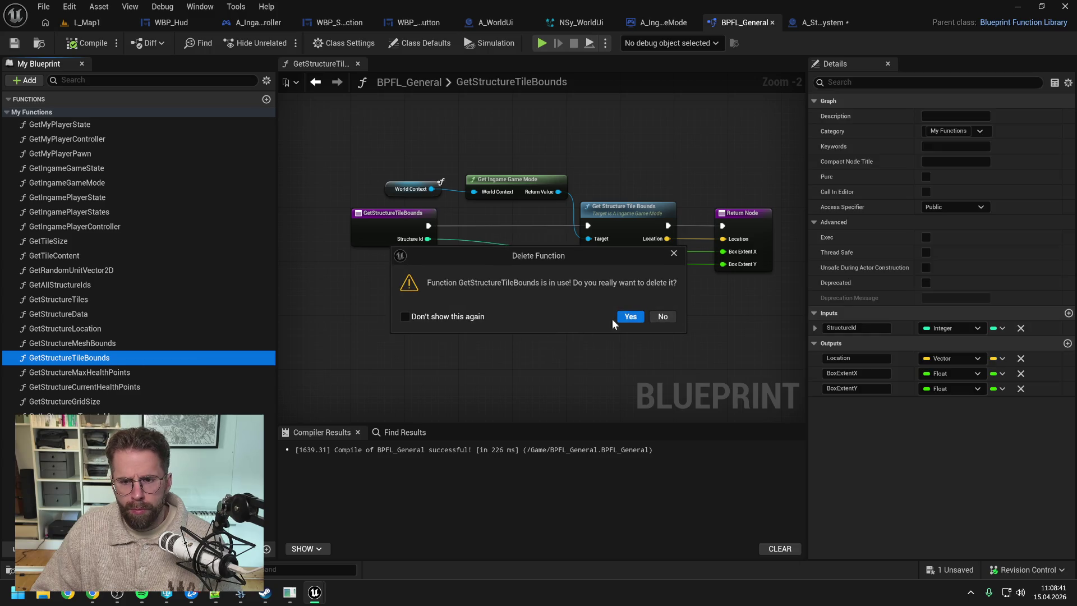
pyautogui.click(628, 313)
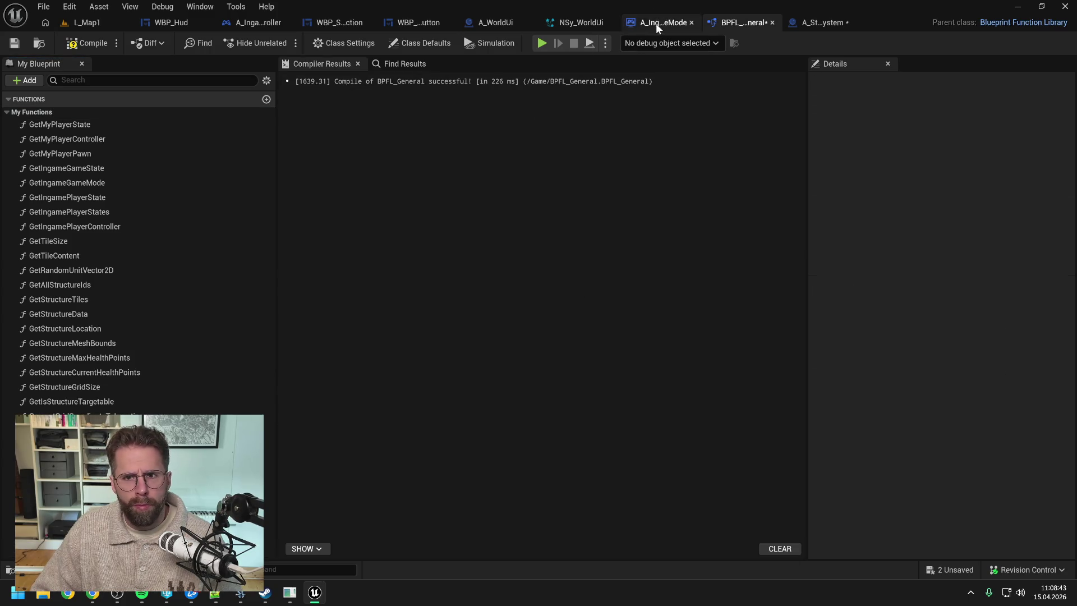
# - Compile and save A_IngameGameMode with GetStructureMeshBounds open, then return to A_WorldUi
pyautogui.click(655, 25)
pyautogui.doubleClick(92, 362)
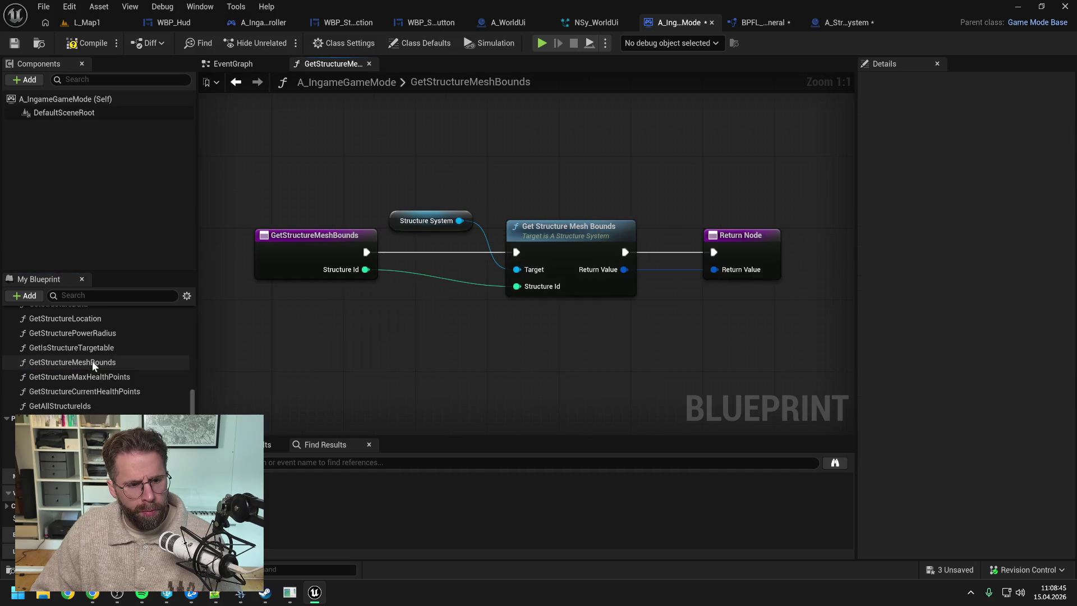
pyautogui.click(88, 43)
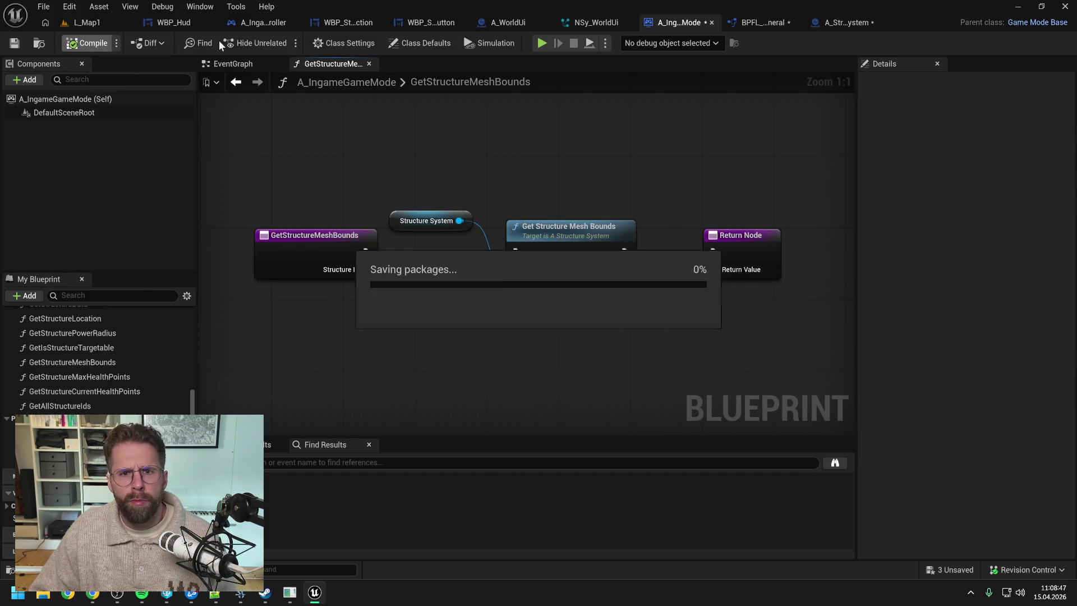
pyautogui.click(508, 22)
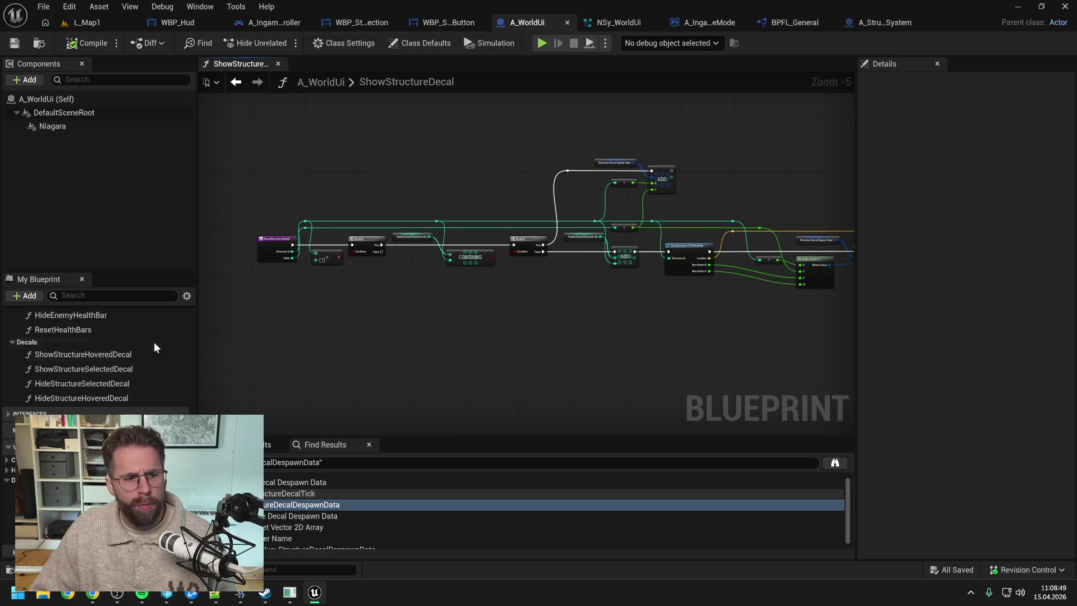
# - Compile A_WorldUi to expose the broken node and shift the decal nodes right
pyautogui.doubleClick(121, 354)
pyautogui.hotkey('alt', 'Left')
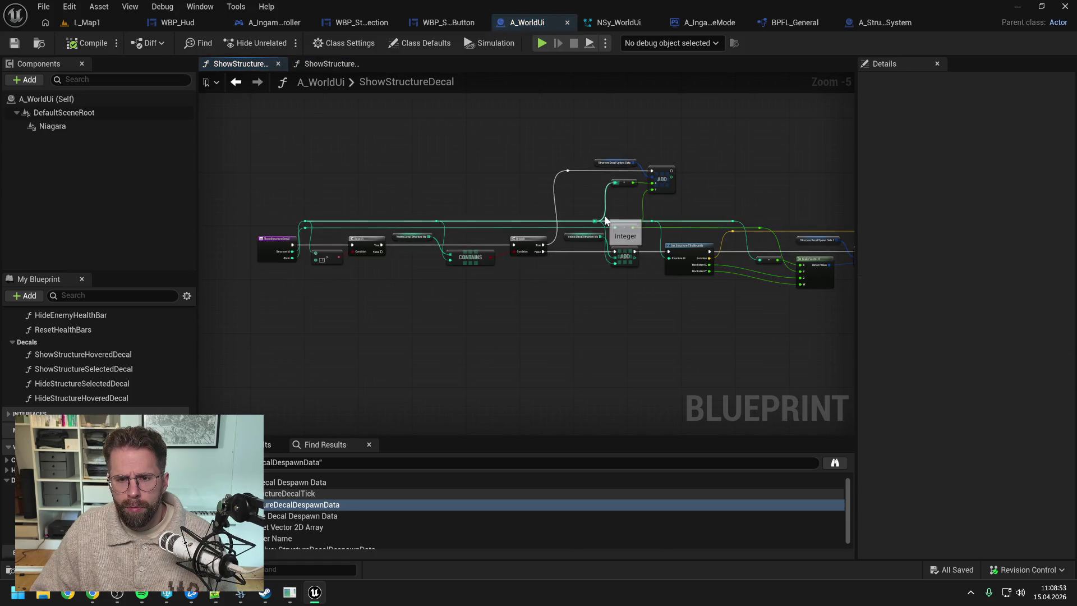
pyautogui.moveTo(740, 190); pyautogui.dragTo(608, 184)
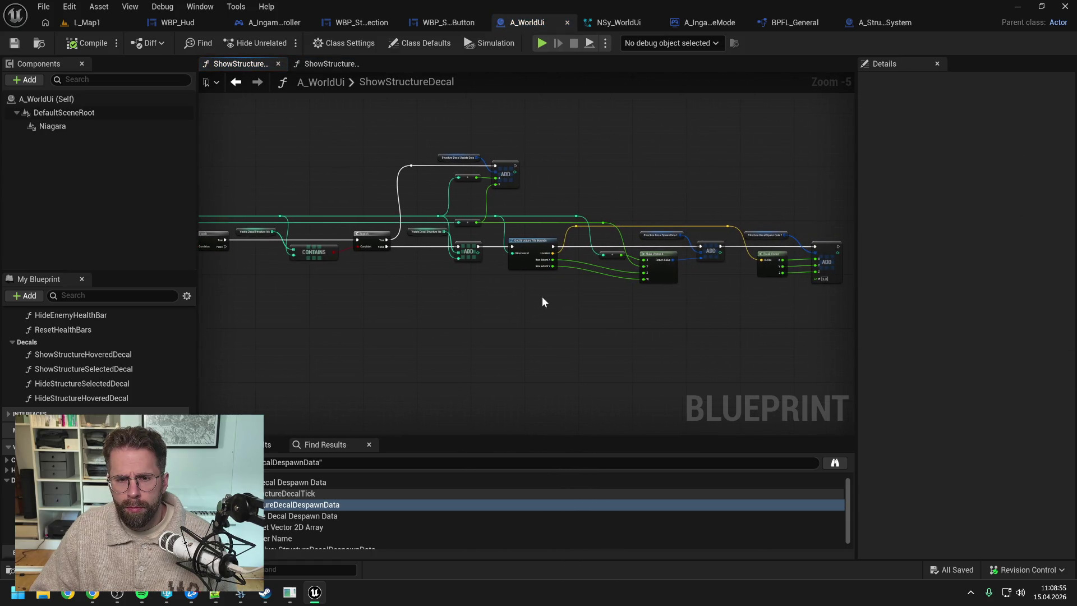
pyautogui.scroll(2, 537, 290)
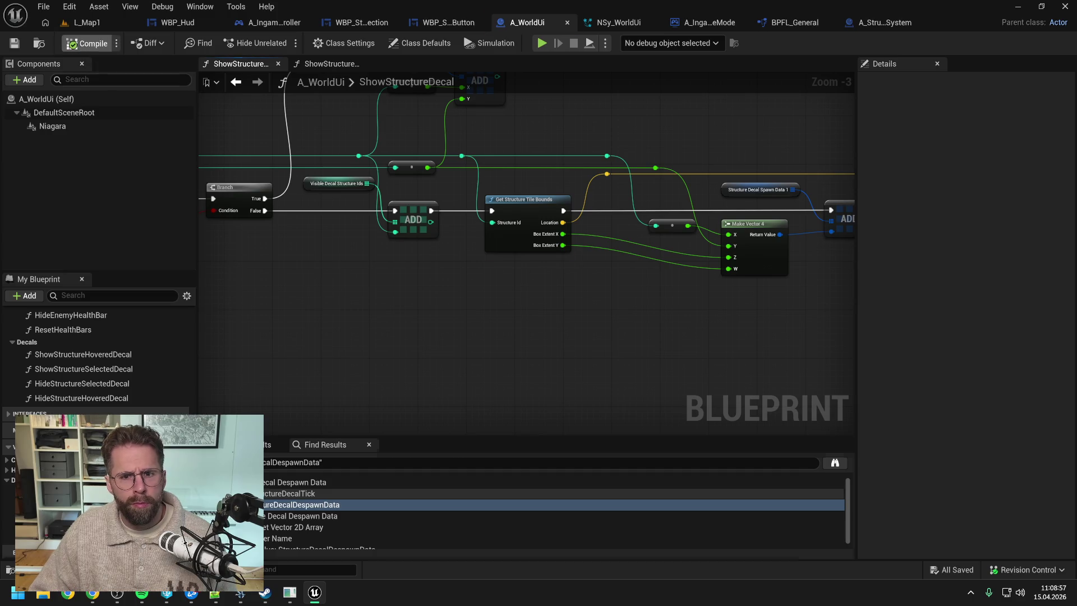
pyautogui.click(87, 43)
pyautogui.moveTo(522, 298); pyautogui.dragTo(410, 288)
pyautogui.scroll(-1, 494, 301)
pyautogui.moveTo(459, 174)
pyautogui.mouseDown()
pyautogui.moveTo(719, 257)
pyautogui.moveTo(818, 308)
pyautogui.mouseUp()
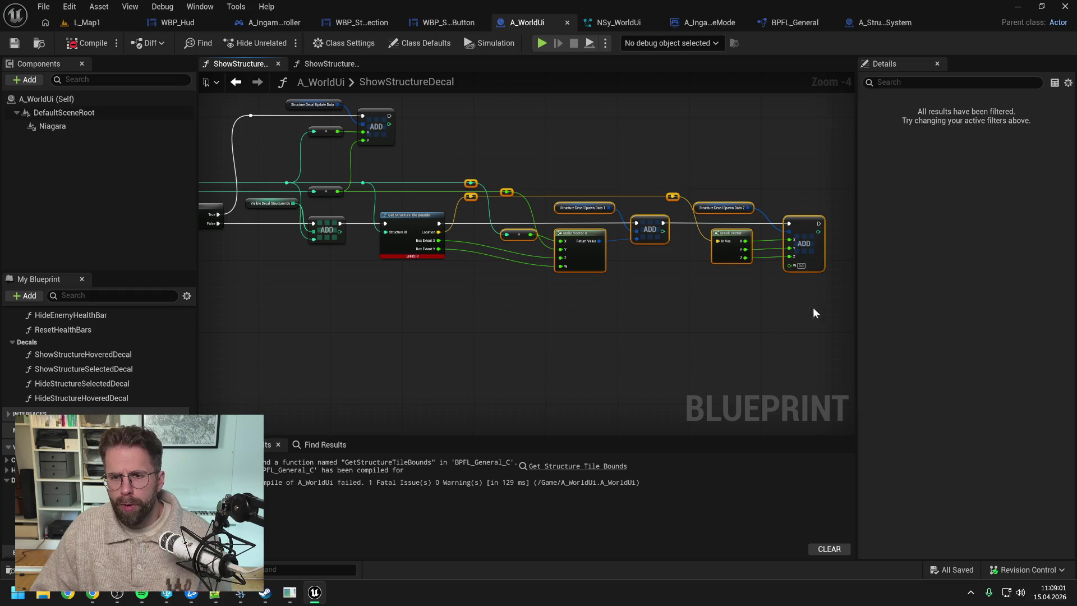
pyautogui.press('Right')
pyautogui.press('Right')
pyautogui.press('Right')
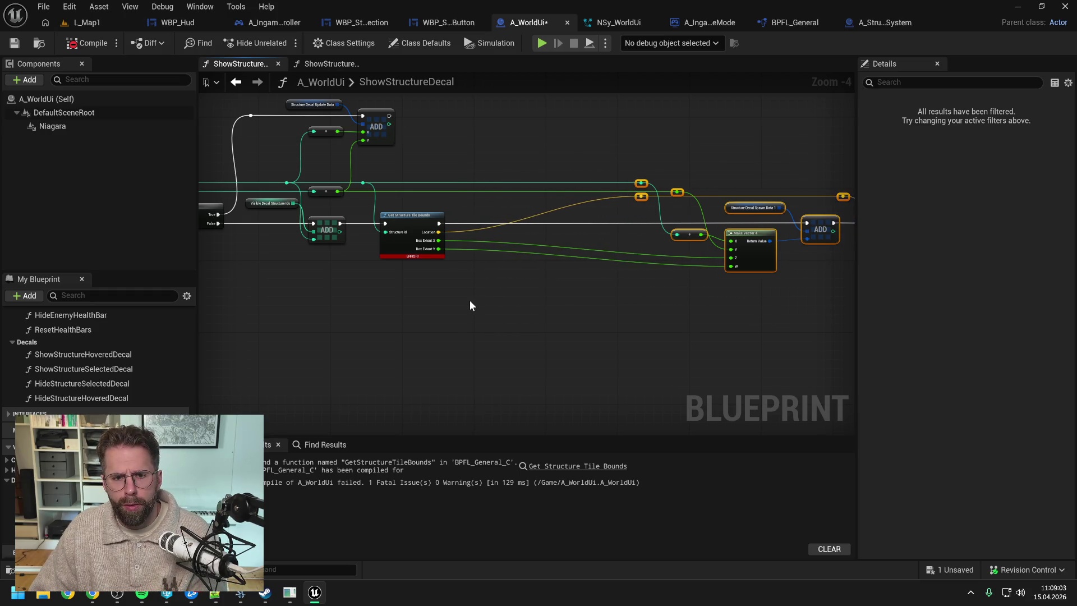
pyautogui.click(447, 302)
# - Add a Get Structure Location node beside ADD and run ADD's execution into it
pyautogui.rightClick(447, 301)
pyautogui.write('get s')
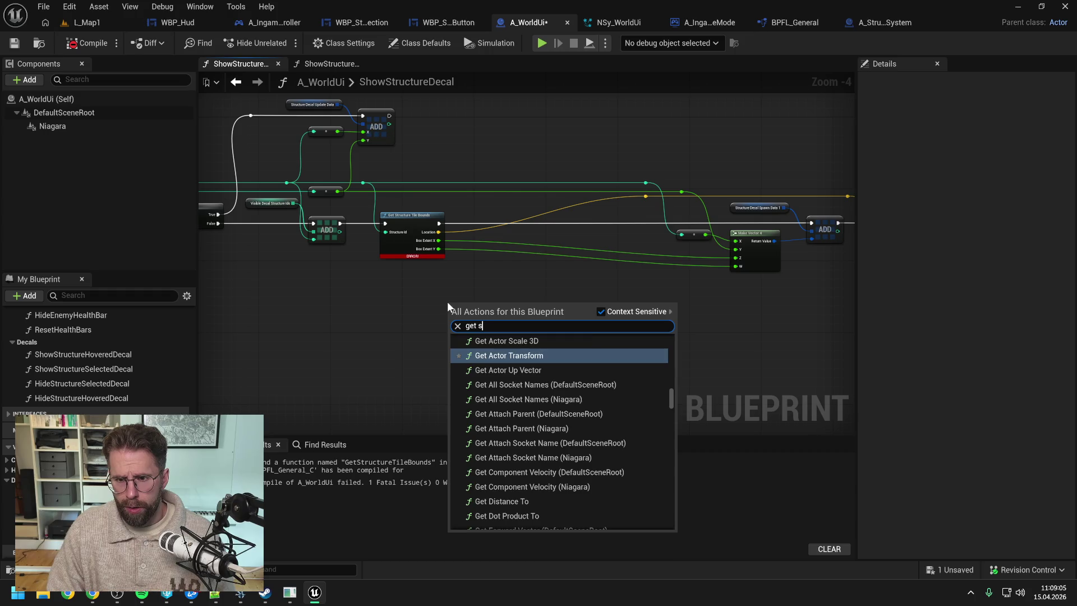
pyautogui.write('truc loca')
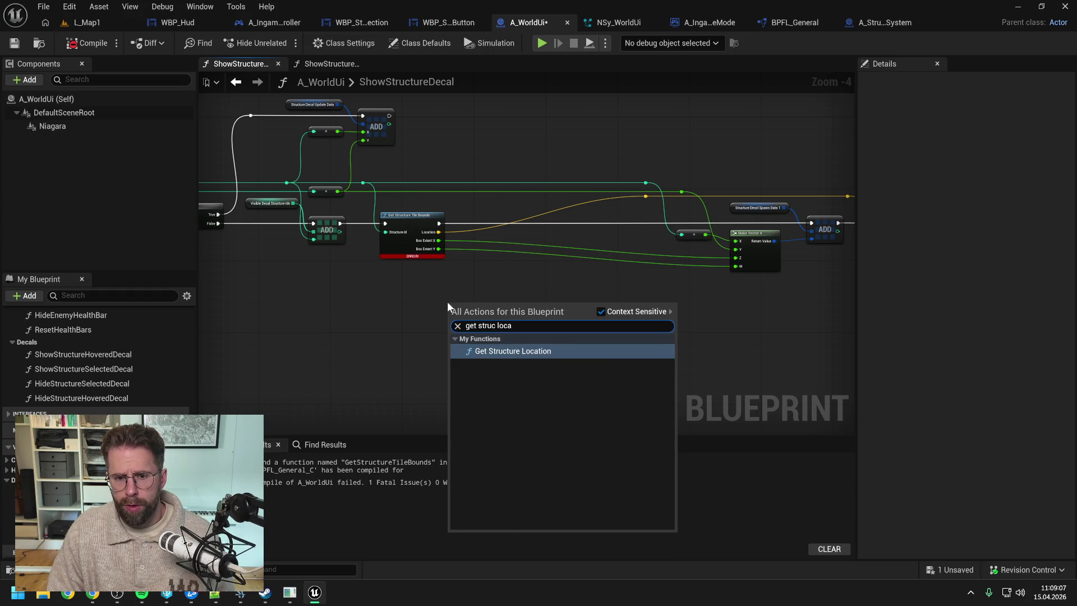
pyautogui.press('Return')
pyautogui.moveTo(446, 302); pyautogui.dragTo(264, 310)
pyautogui.moveTo(663, 186)
pyautogui.mouseDown()
pyautogui.moveTo(762, 261)
pyautogui.moveTo(749, 249)
pyautogui.moveTo(800, 249)
pyautogui.mouseUp()
pyautogui.moveTo(306, 312)
pyautogui.mouseDown()
pyautogui.moveTo(733, 227)
pyautogui.moveTo(719, 223)
pyautogui.mouseUp()
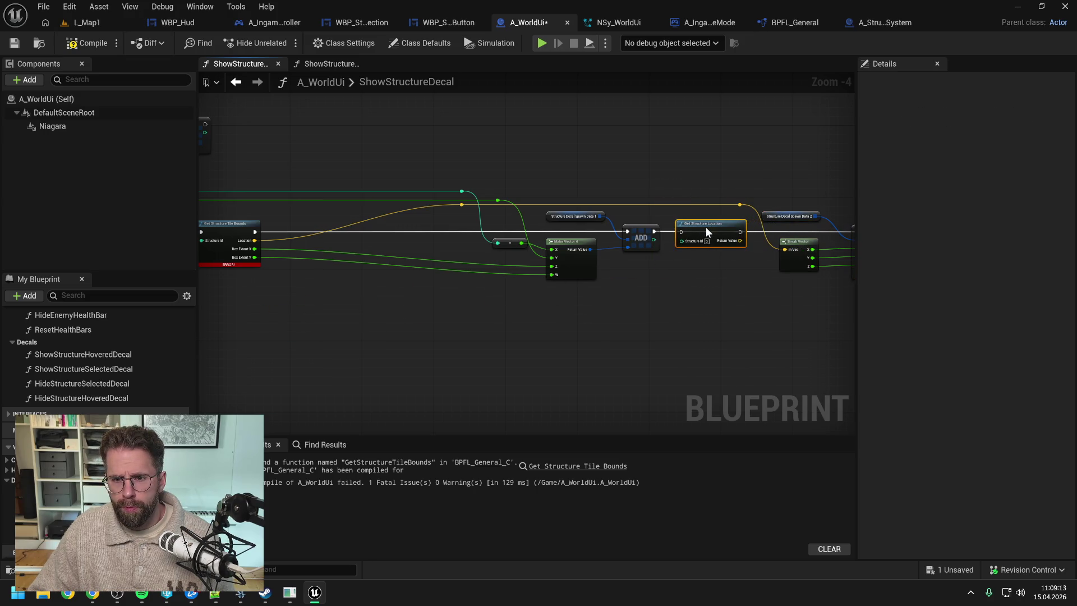
pyautogui.moveTo(654, 231); pyautogui.dragTo(684, 231)
pyautogui.scroll(-1, 738, 260)
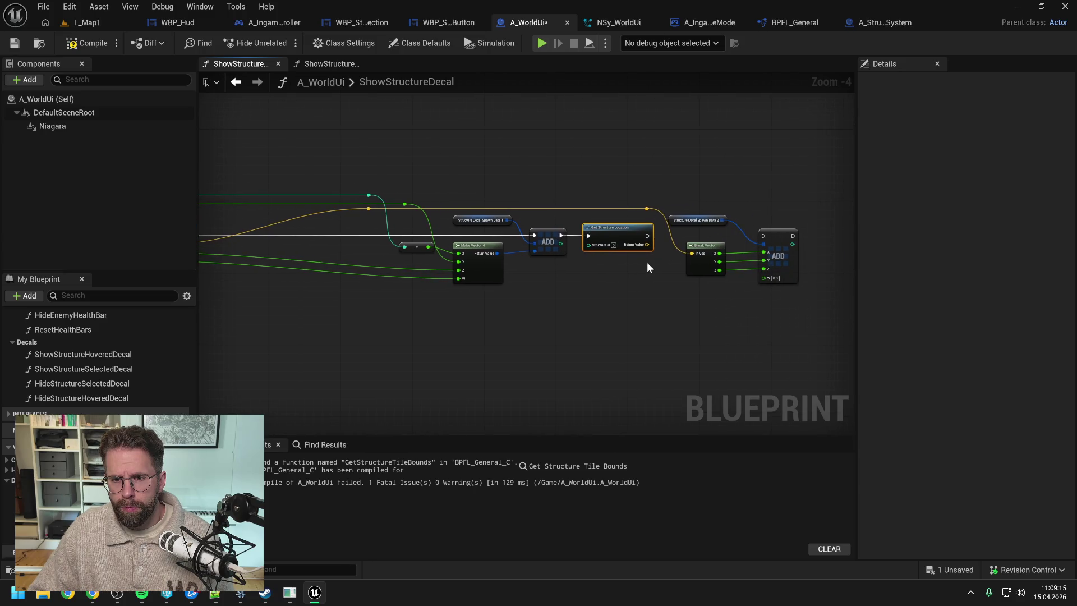
pyautogui.scroll(-1, 605, 265)
pyautogui.scroll(2, 432, 246)
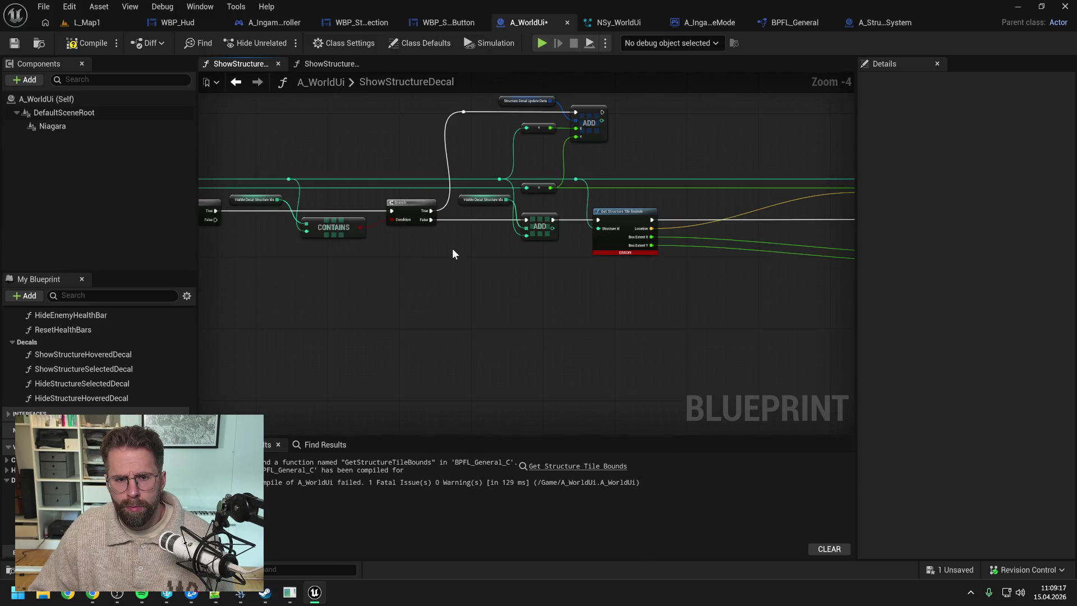
# - Continue execution to ADD, feed the location into Break Vector, and delete the orange reroute knot
pyautogui.rightClick(453, 248)
pyautogui.write('sequ')
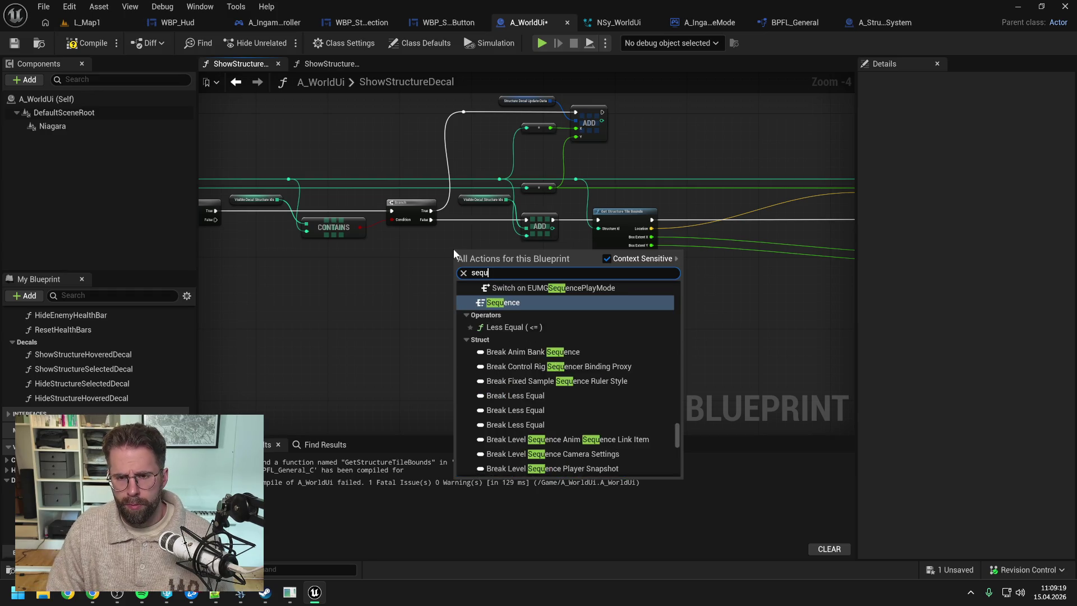
pyautogui.press('BackSpace')
pyautogui.moveTo(609, 314)
pyautogui.mouseDown()
pyautogui.moveTo(315, 306)
pyautogui.moveTo(628, 321)
pyautogui.mouseUp()
pyautogui.moveTo(552, 218)
pyautogui.mouseDown()
pyautogui.moveTo(714, 228)
pyautogui.moveTo(717, 219)
pyautogui.mouseUp()
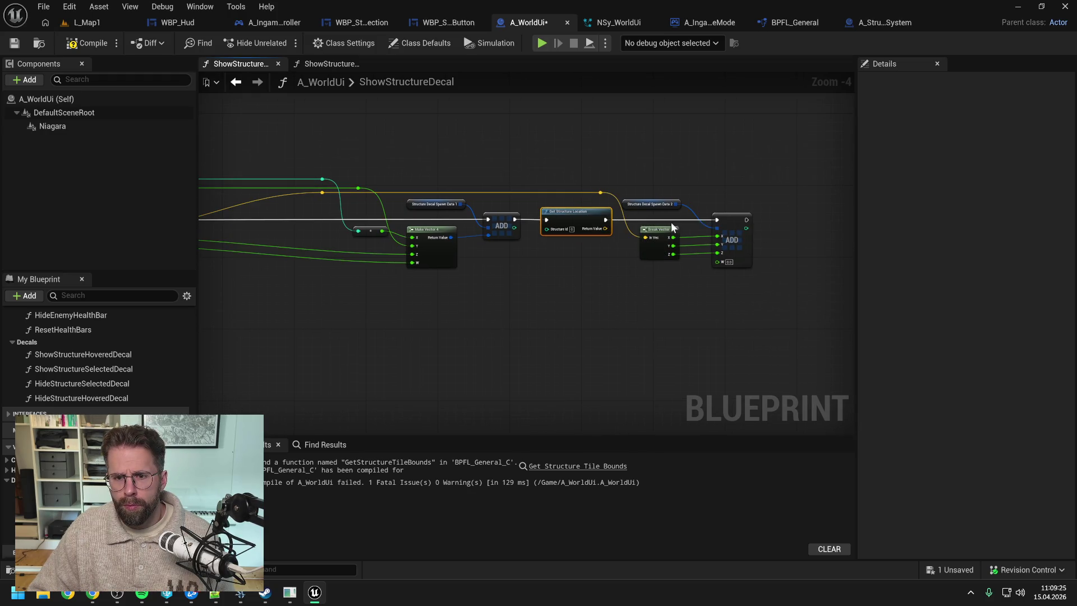
pyautogui.moveTo(606, 229); pyautogui.dragTo(645, 237)
pyautogui.click(600, 193)
pyautogui.moveTo(597, 175); pyautogui.dragTo(608, 180)
pyautogui.press('Delete')
# - Add a reroute point on the structure id wire and inspect the errored Get Structure Tile Bounds node
pyautogui.moveTo(485, 179)
pyautogui.mouseDown()
pyautogui.moveTo(652, 226)
pyautogui.moveTo(690, 187)
pyautogui.moveTo(683, 178)
pyautogui.mouseUp()
pyautogui.doubleClick(696, 228)
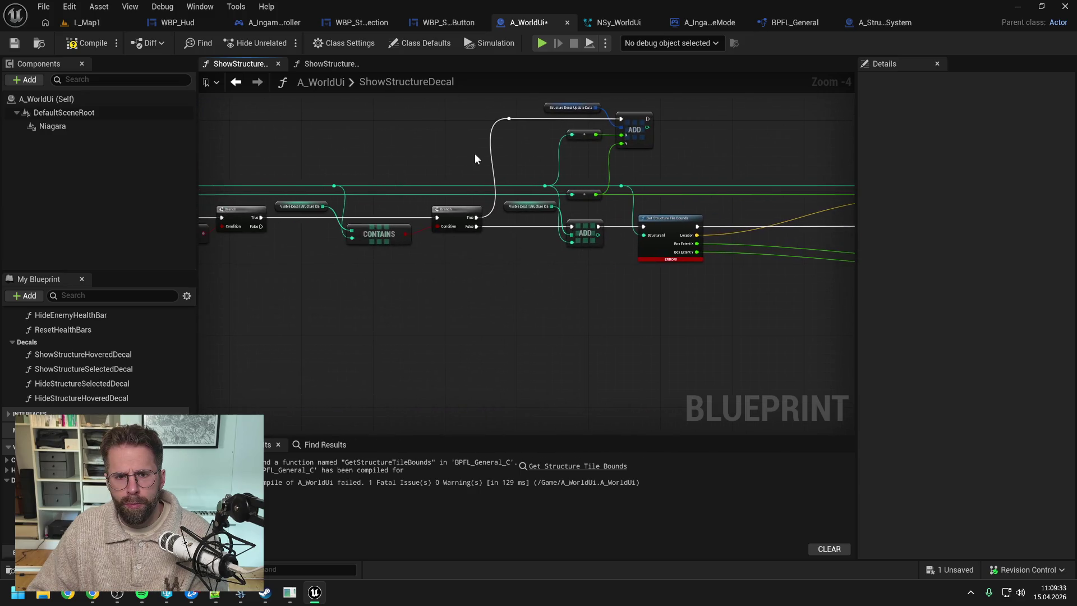
pyautogui.moveTo(509, 159); pyautogui.dragTo(689, 167)
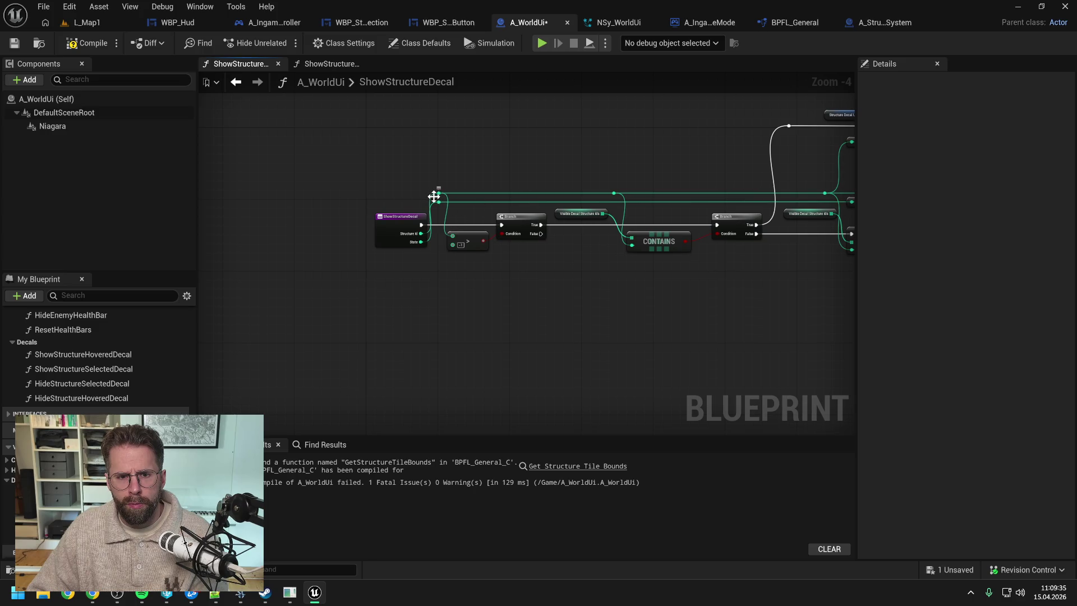
pyautogui.moveTo(671, 171); pyautogui.dragTo(419, 170)
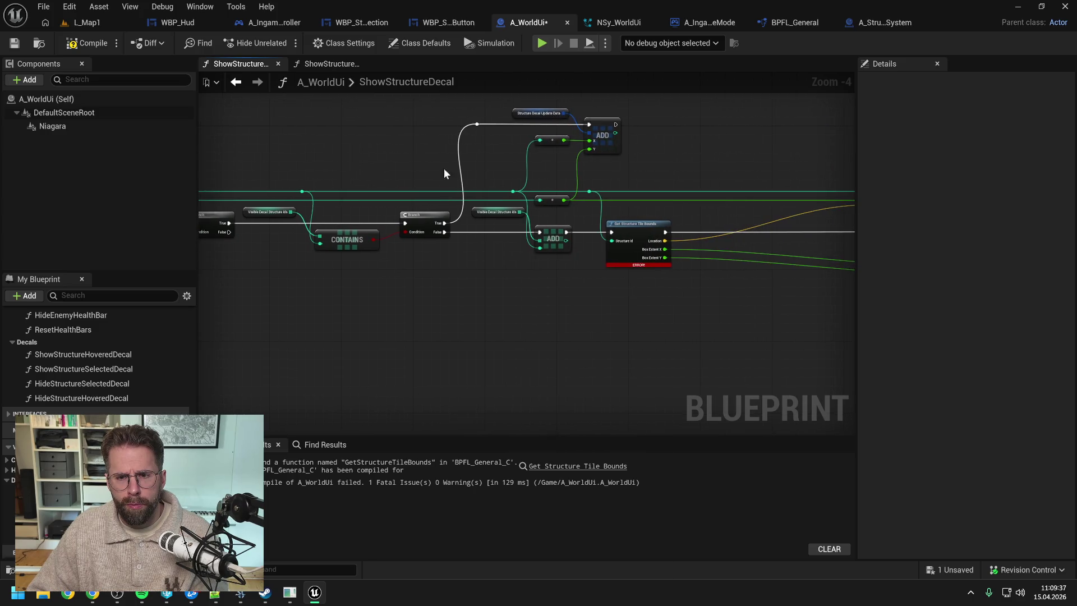
pyautogui.moveTo(611, 146)
pyautogui.mouseDown()
pyautogui.moveTo(567, 144)
pyautogui.moveTo(644, 203)
pyautogui.mouseUp()
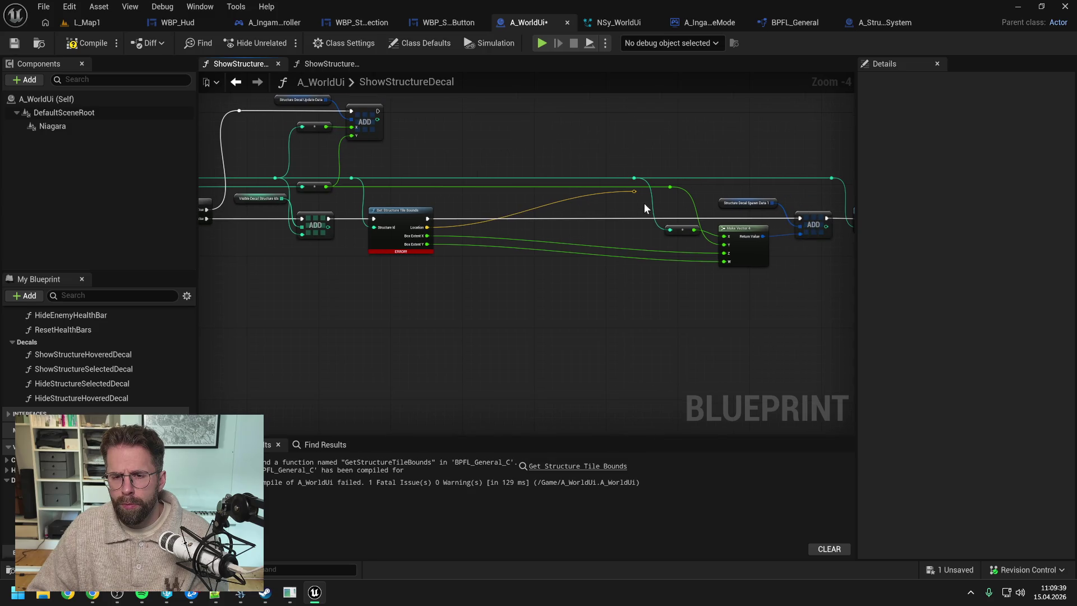
# - Add a Get Structure Grid Size node below the Get Structure Tile Bounds node
pyautogui.rightClick(457, 299)
pyautogui.write('g')
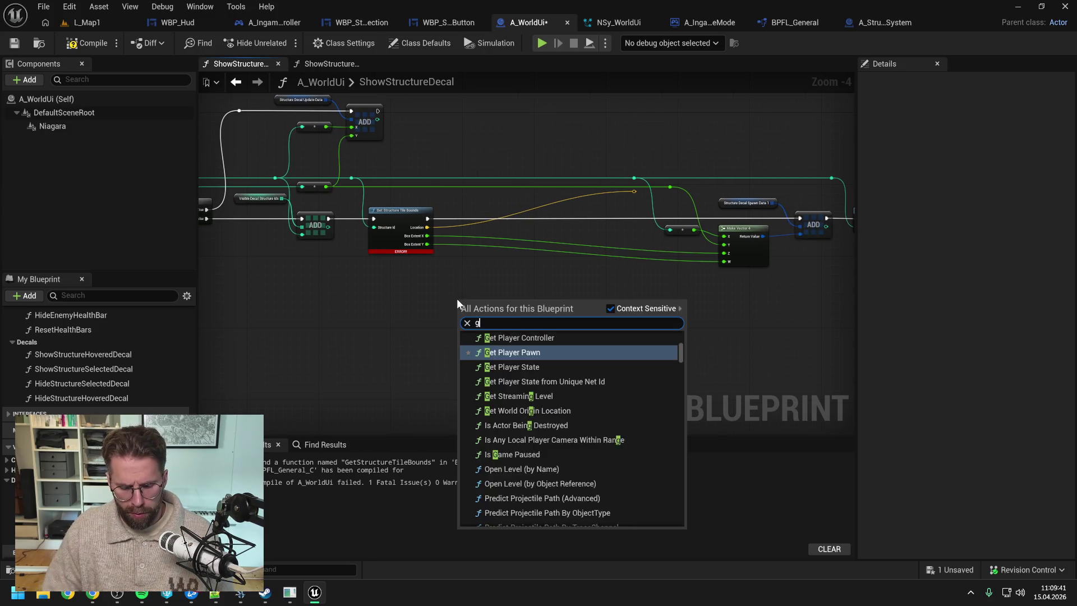
pyautogui.write('et str si')
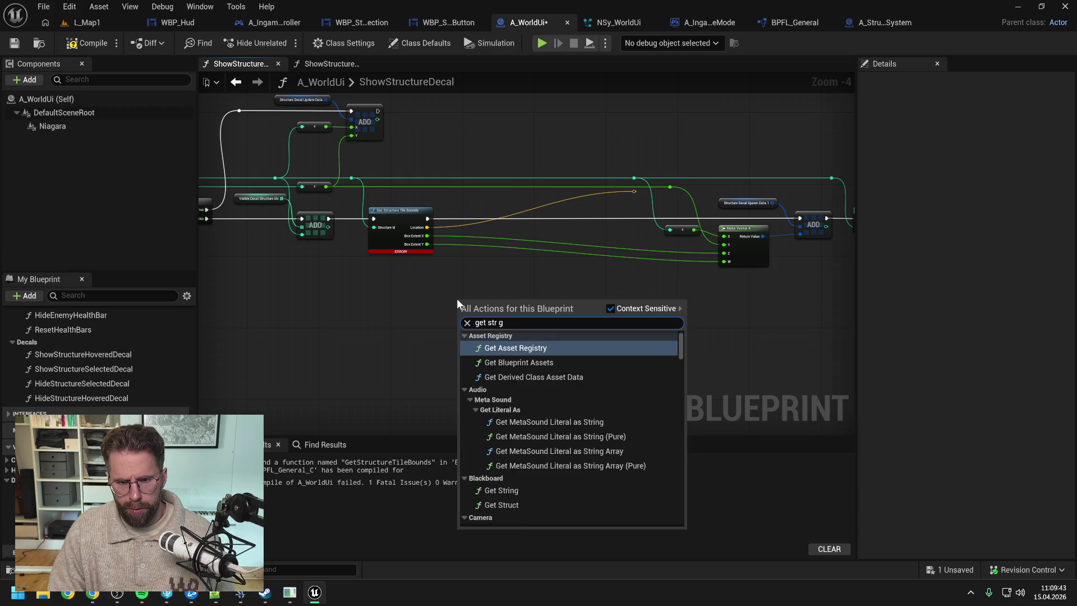
pyautogui.click(533, 348)
pyautogui.moveTo(494, 300); pyautogui.dragTo(494, 275)
pyautogui.click(601, 299)
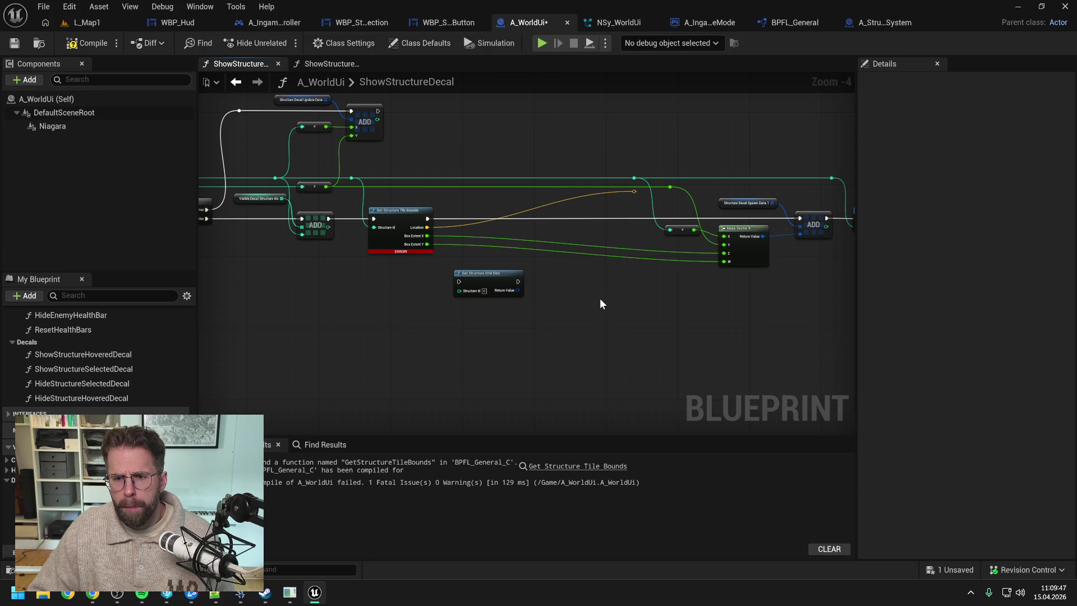
# - Run execution into Get Structure Grid Size and split its return value into X and Y
pyautogui.moveTo(330, 218); pyautogui.dragTo(460, 282)
pyautogui.moveTo(581, 284); pyautogui.dragTo(523, 290)
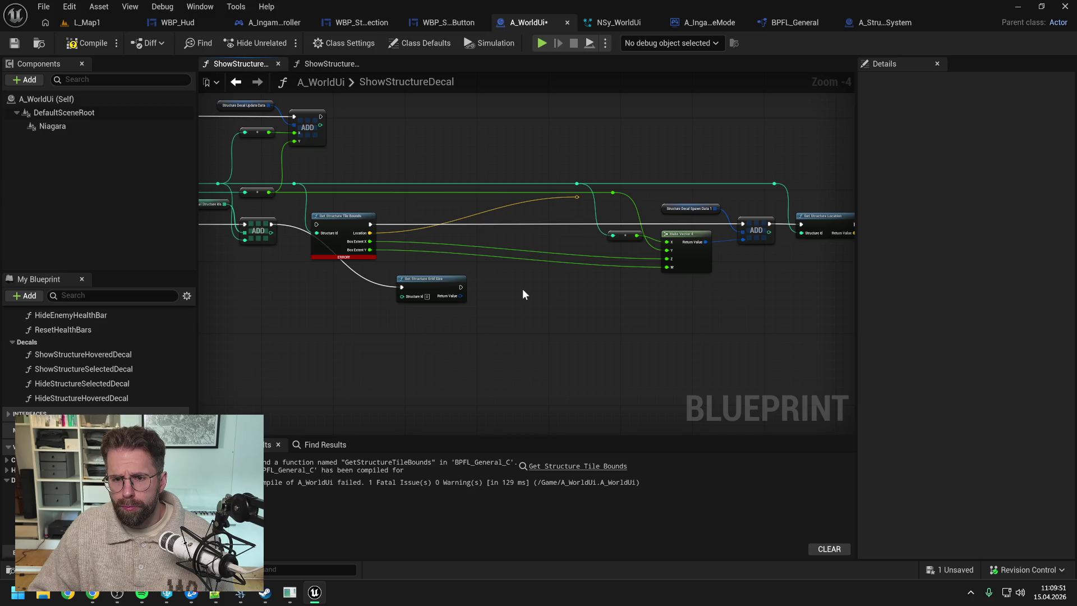
pyautogui.rightClick(461, 295)
pyautogui.click(496, 356)
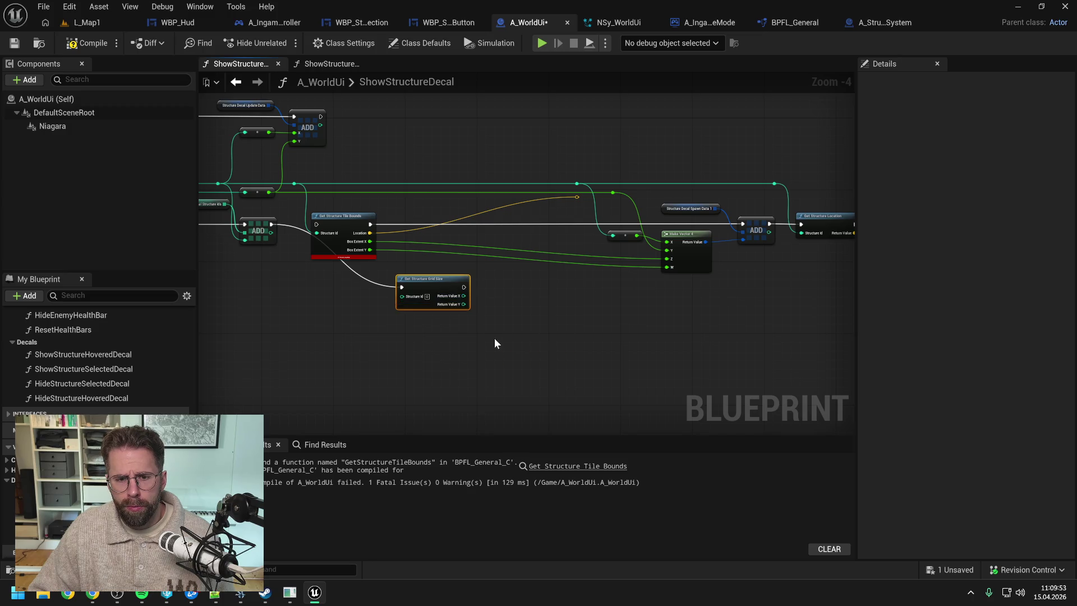
# - Feed Grid Size X and Y into Make Vector 4 Z and W, and tidy the conversion nodes
pyautogui.moveTo(466, 295)
pyautogui.mouseDown()
pyautogui.moveTo(652, 274)
pyautogui.moveTo(668, 258)
pyautogui.mouseUp()
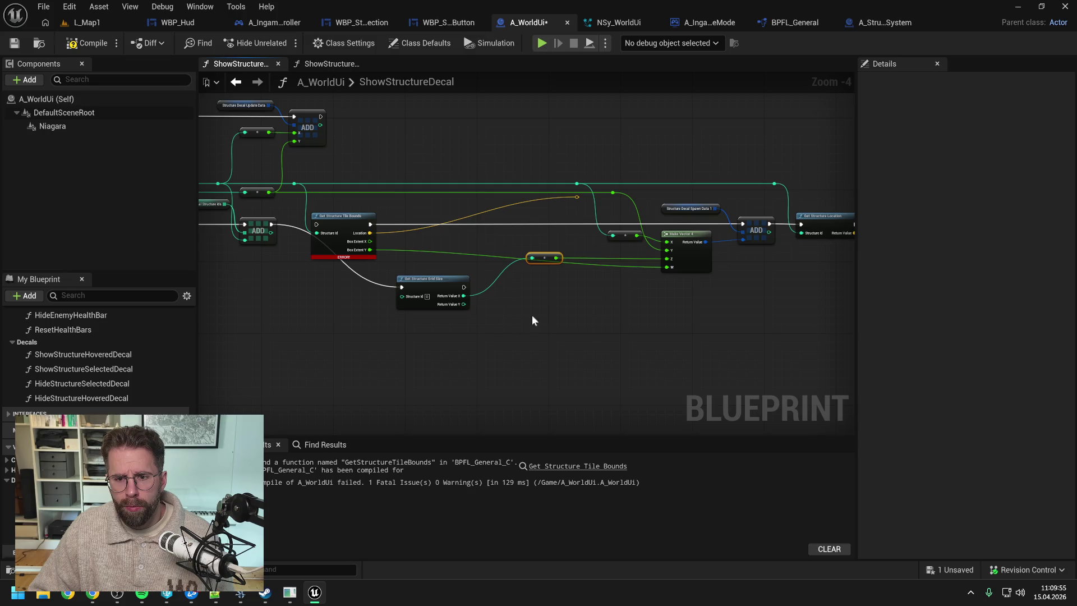
pyautogui.click(656, 278)
pyautogui.moveTo(464, 304); pyautogui.dragTo(667, 267)
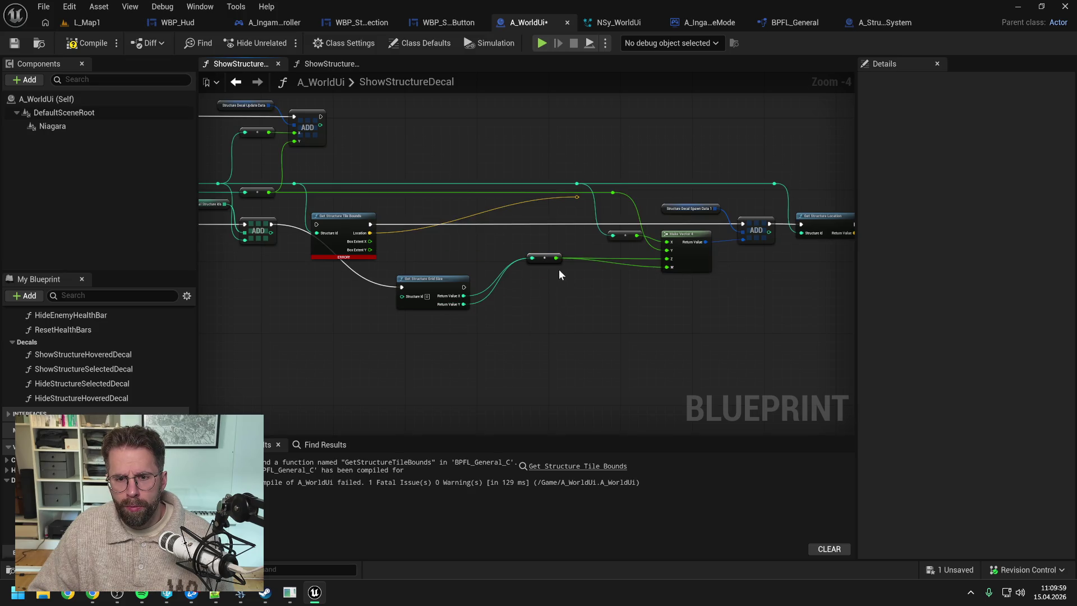
pyautogui.moveTo(549, 257); pyautogui.dragTo(630, 251)
pyautogui.moveTo(566, 276); pyautogui.dragTo(628, 273)
pyautogui.click(444, 261)
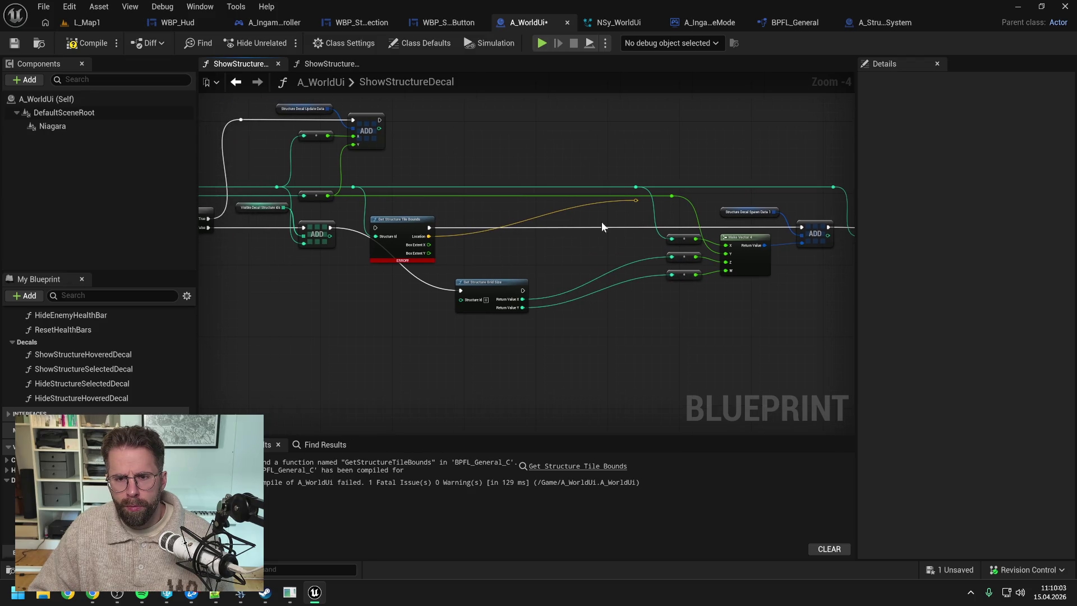
pyautogui.moveTo(634, 209)
pyautogui.mouseDown()
pyautogui.moveTo(630, 201)
pyautogui.moveTo(518, 254)
pyautogui.mouseUp()
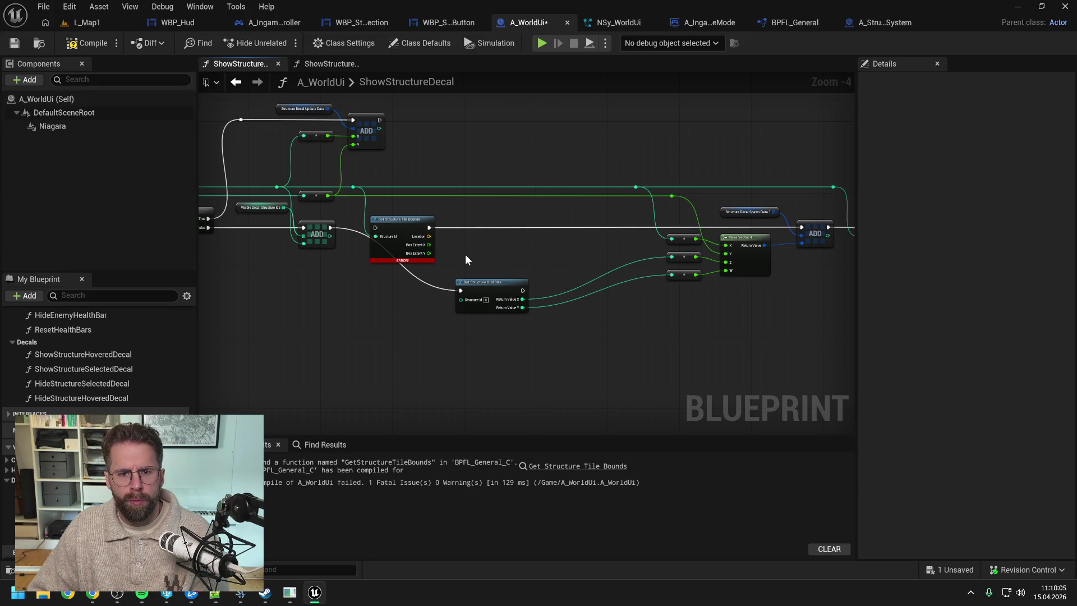
# - Wire Structure Id and execution through Grid Size, delete Tile Bounds, and continue execution into ADD
pyautogui.moveTo(358, 189); pyautogui.dragTo(460, 299)
pyautogui.moveTo(351, 233)
pyautogui.mouseDown()
pyautogui.moveTo(461, 291)
pyautogui.moveTo(422, 224)
pyautogui.moveTo(402, 216)
pyautogui.mouseUp()
pyautogui.click(415, 235)
pyautogui.press('Delete')
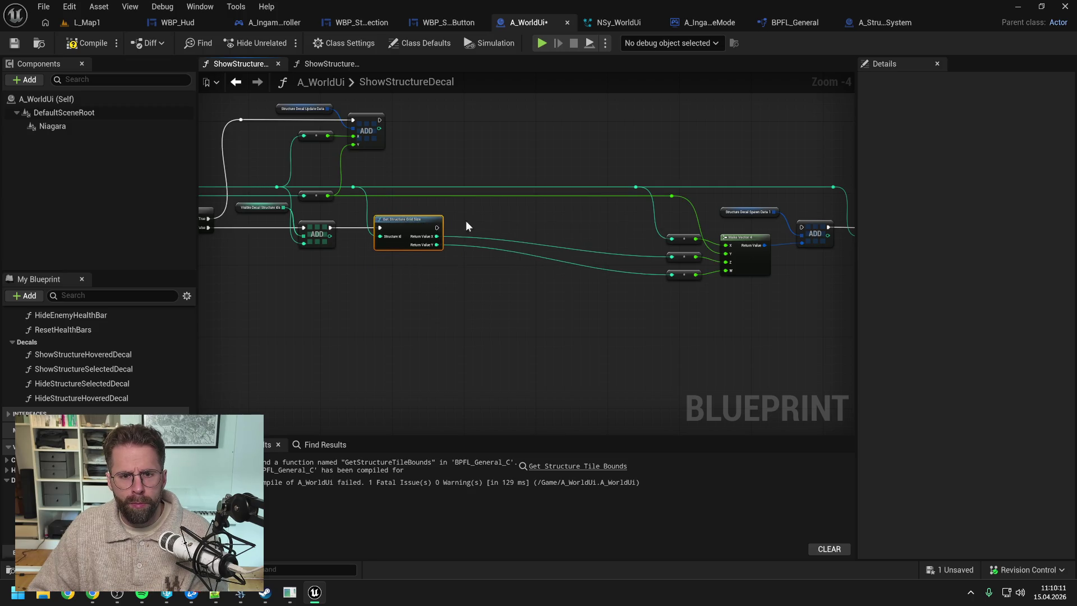
pyautogui.moveTo(310, 231); pyautogui.dragTo(672, 230)
# - Straighten the nodes right of Grid Size into a tidy row and compile A_WorldUi
pyautogui.scroll(-2, 502, 182)
pyautogui.moveTo(467, 164); pyautogui.dragTo(713, 282)
pyautogui.scroll(3, 419, 251)
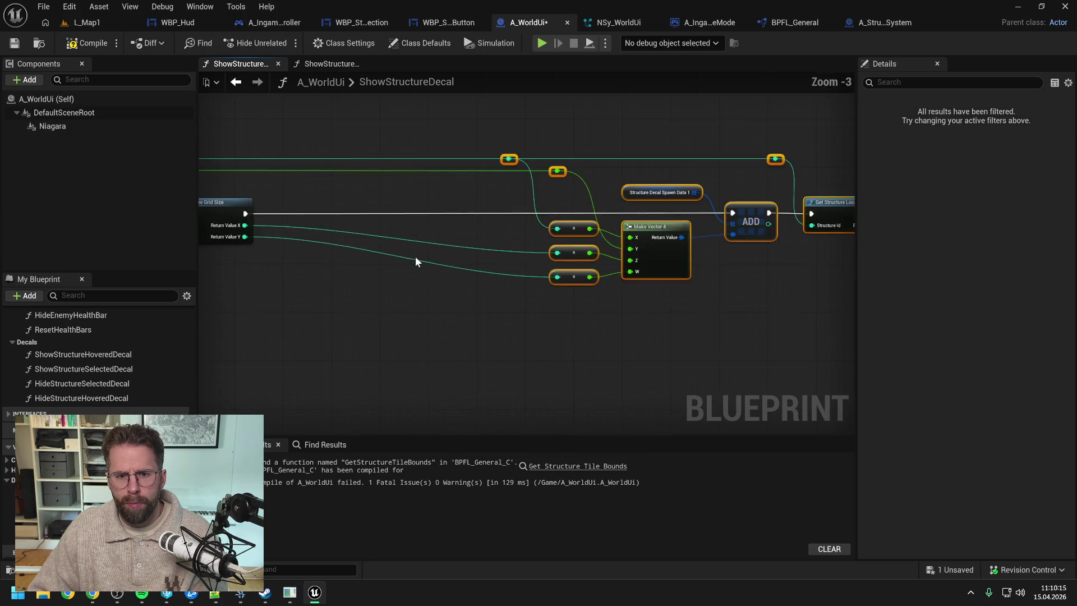
pyautogui.press('f')
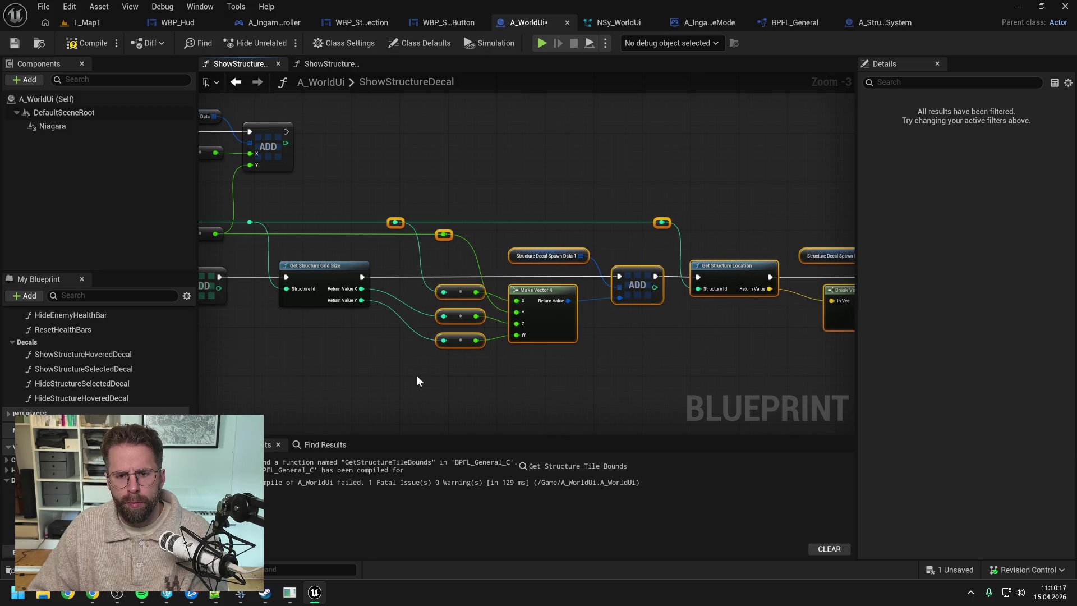
pyautogui.click(419, 375)
pyautogui.press('F7')
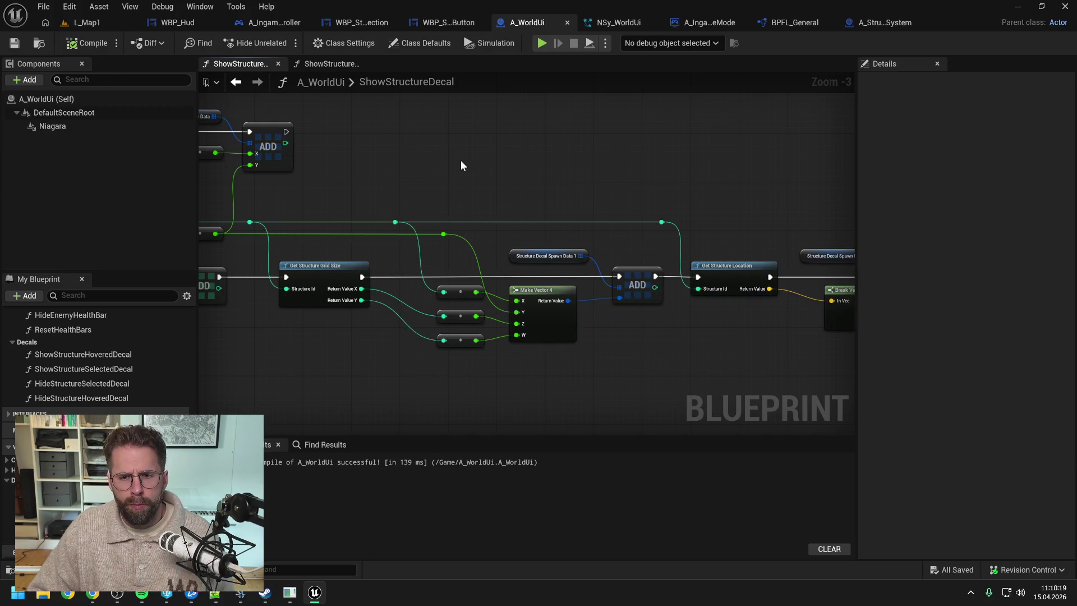
# - Inspect the Branch and CONTAINS chain and briefly check the ShowStructureHoveredDecal graph
pyautogui.scroll(-1, 460, 160)
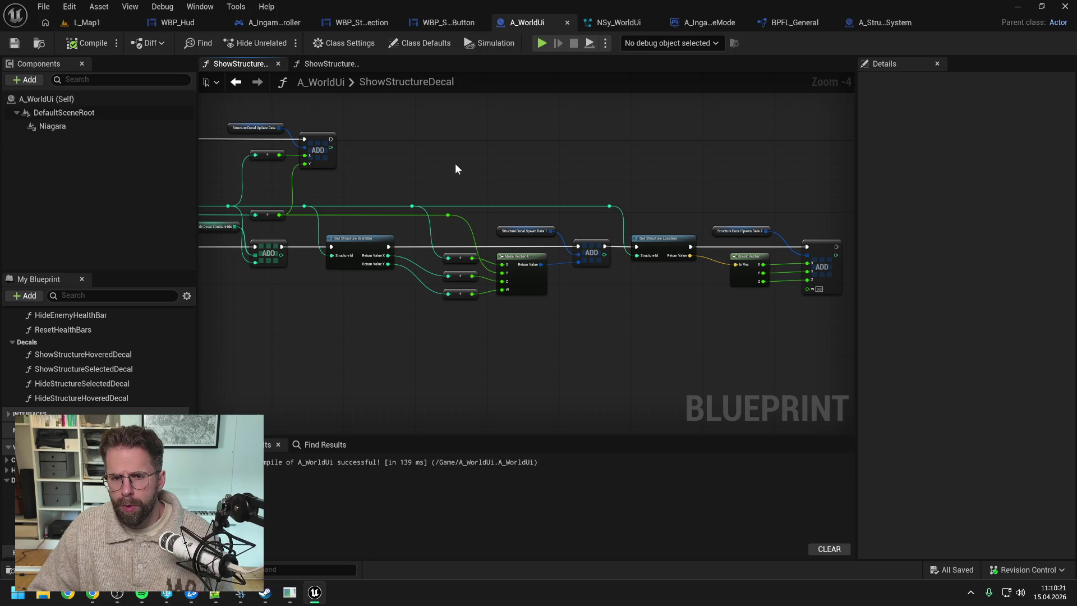
pyautogui.scroll(-1, 455, 163)
pyautogui.moveTo(436, 166)
pyautogui.mouseDown()
pyautogui.moveTo(388, 143)
pyautogui.moveTo(521, 154)
pyautogui.mouseUp()
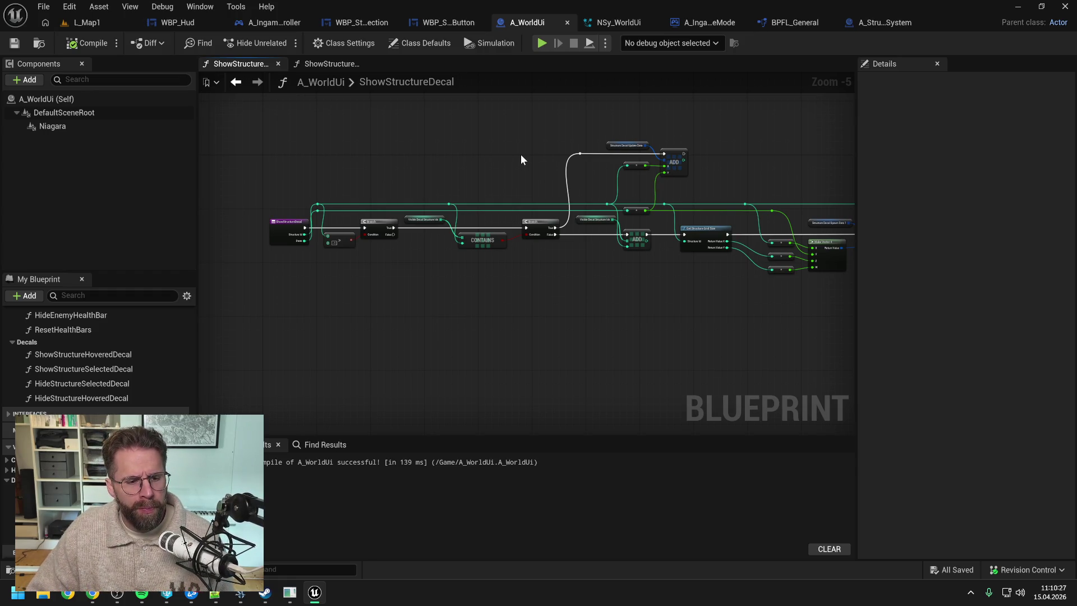
pyautogui.hscroll(5, 561, 161)
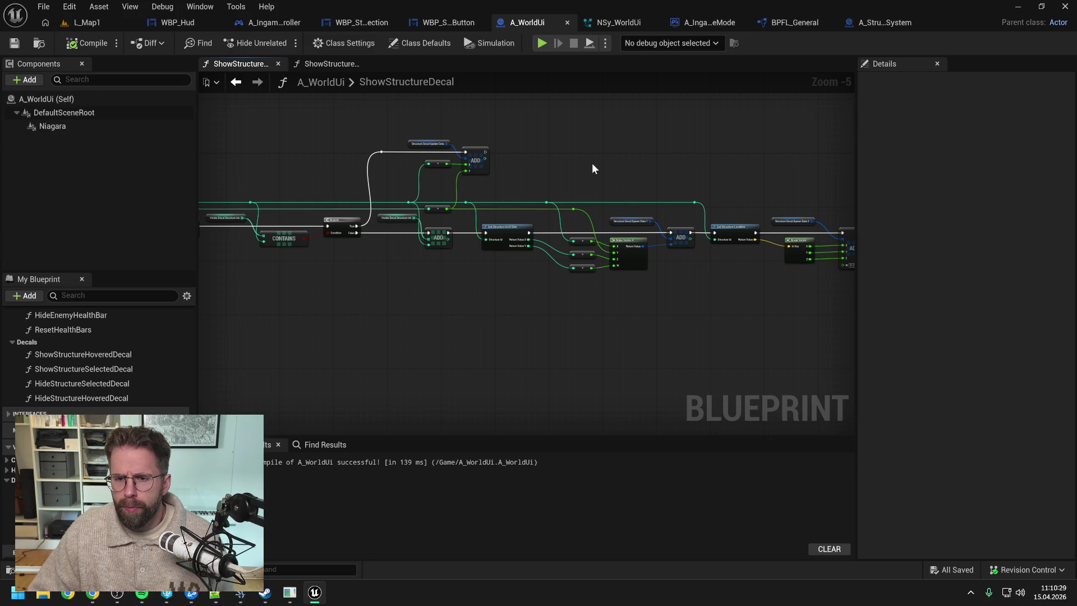
pyautogui.moveTo(652, 171); pyautogui.dragTo(629, 179)
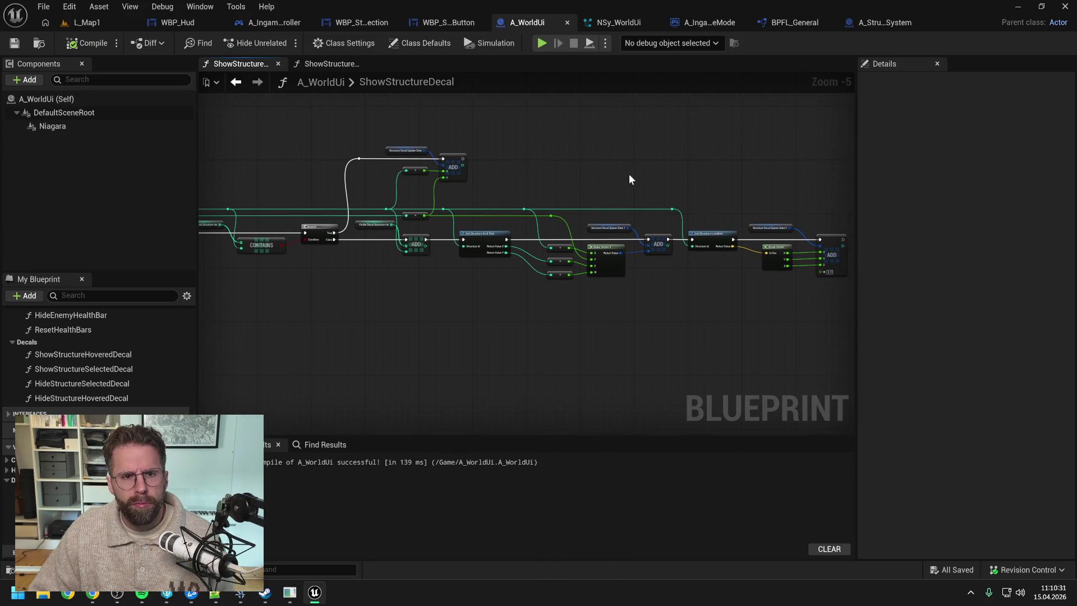
pyautogui.click(331, 63)
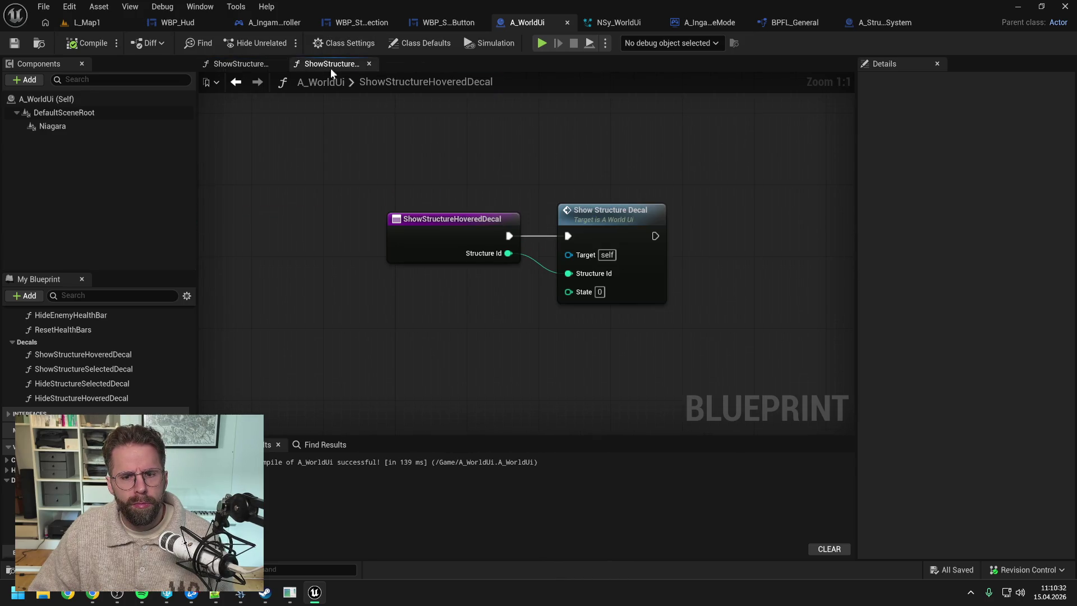
pyautogui.click(233, 64)
pyautogui.scroll(-1, 380, 174)
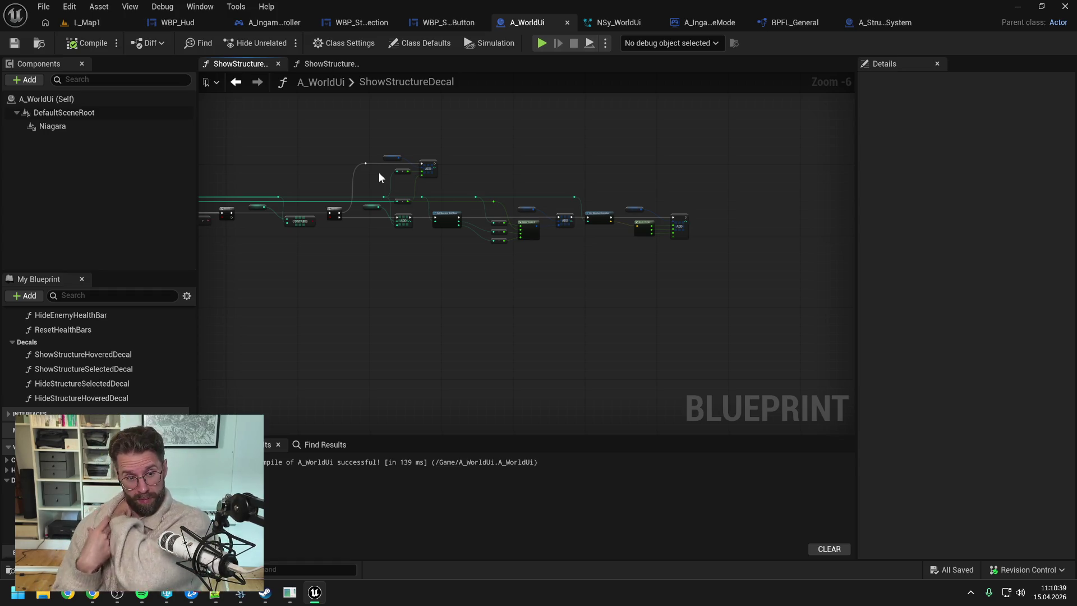
# - Switch to the NSy_WorldUi Niagara system and bring up the Revision Control actions
pyautogui.click(618, 21)
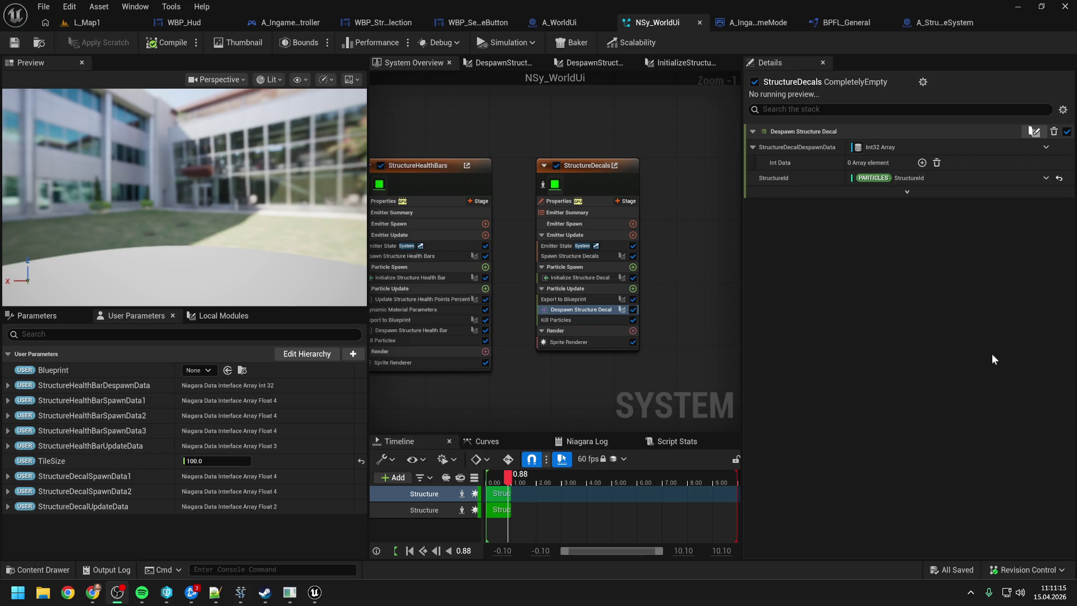
pyautogui.click(1024, 568)
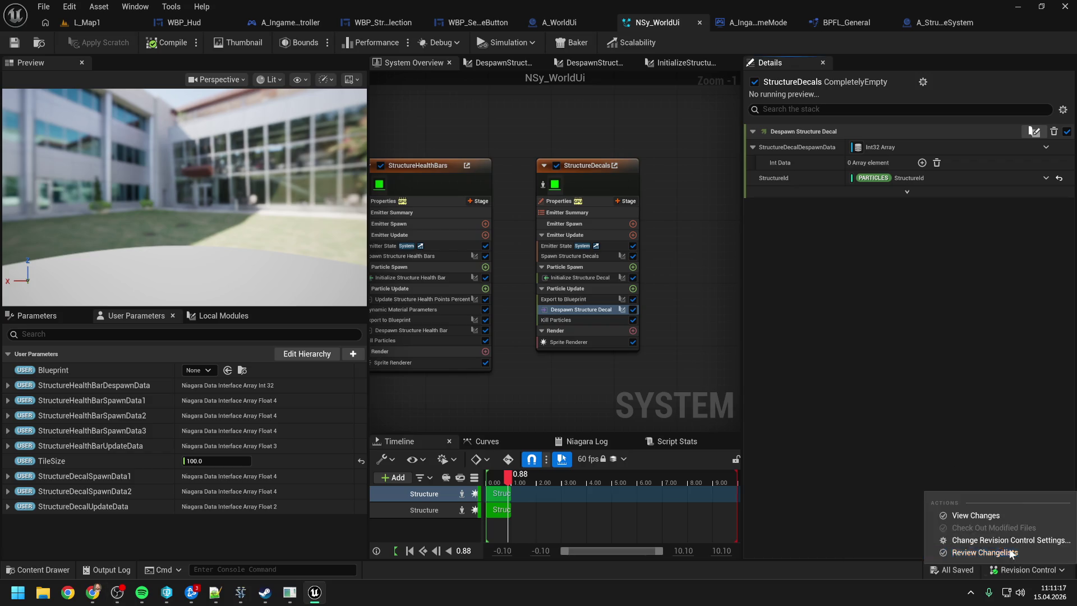
# - Open View Changes and start a Submit Changelist on the default changelist
pyautogui.click(978, 515)
pyautogui.click(143, 140)
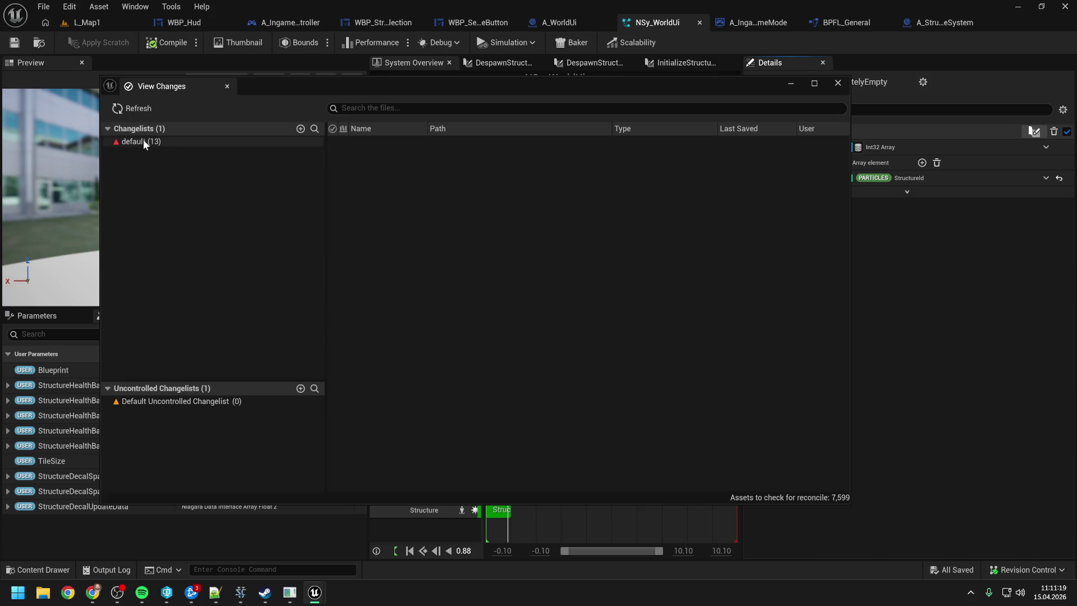
pyautogui.rightClick(143, 139)
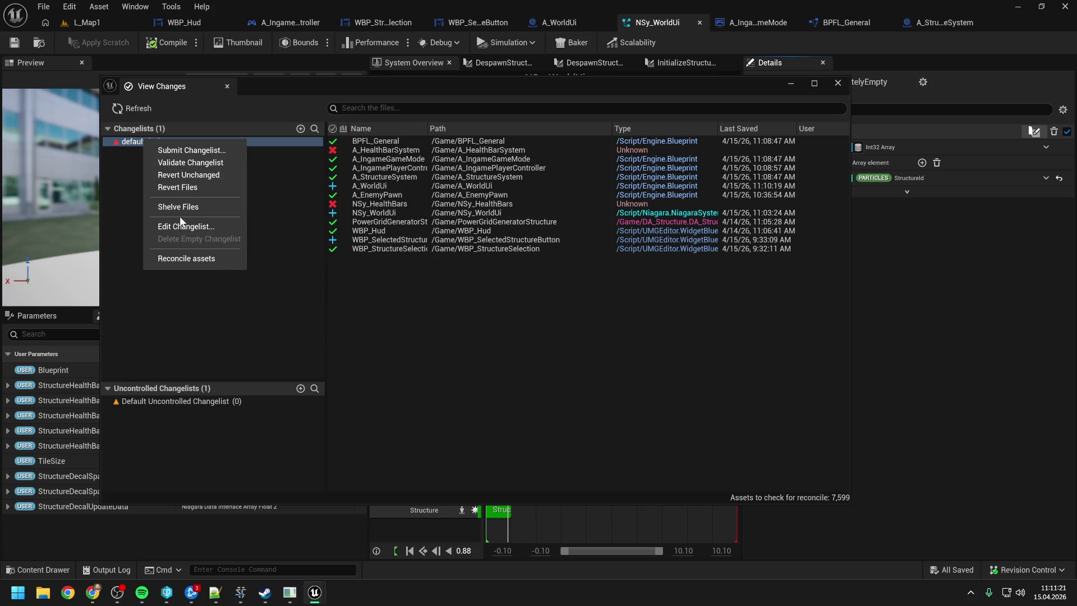
pyautogui.click(177, 156)
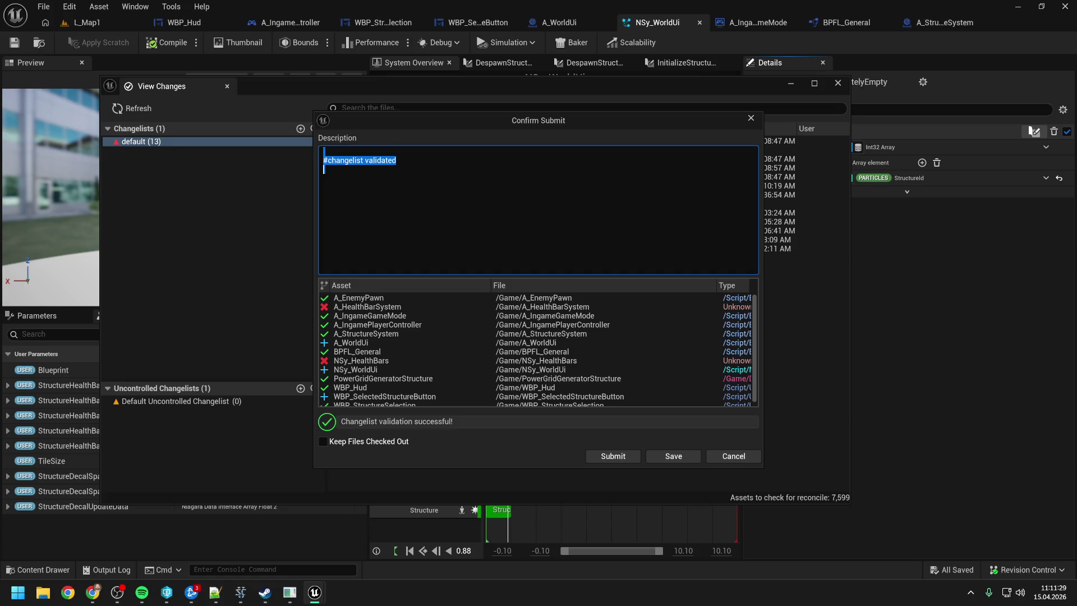
# - Write the description 'Several buildings can now be selected at the same time with rectangle selection of the same type', then close without submitting
pyautogui.press('BackSpace')
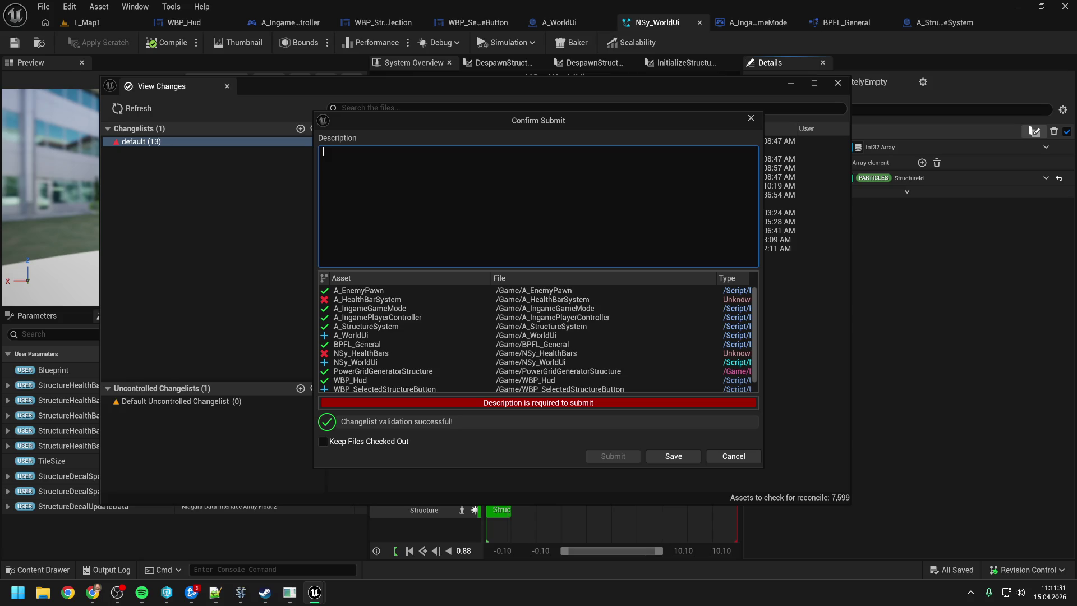
pyautogui.write('Several buildings can now be selected si')
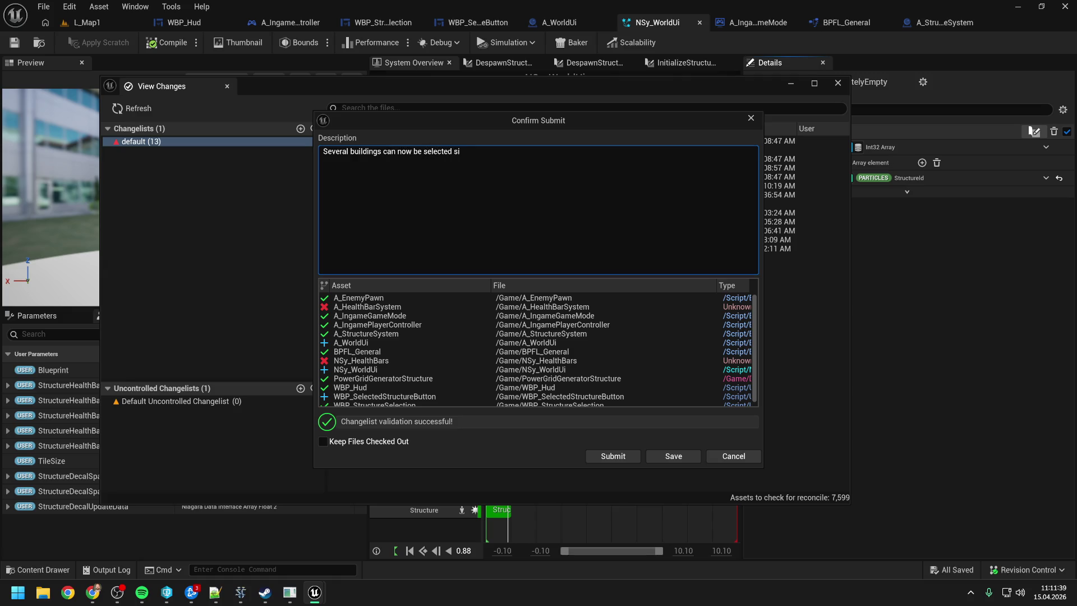
pyautogui.press('BackSpace')
pyautogui.press('BackSpace')
pyautogui.write('at the same ')
pyautogui.write('time with')
pyautogui.write(' rectangle se')
pyautogui.write('lection')
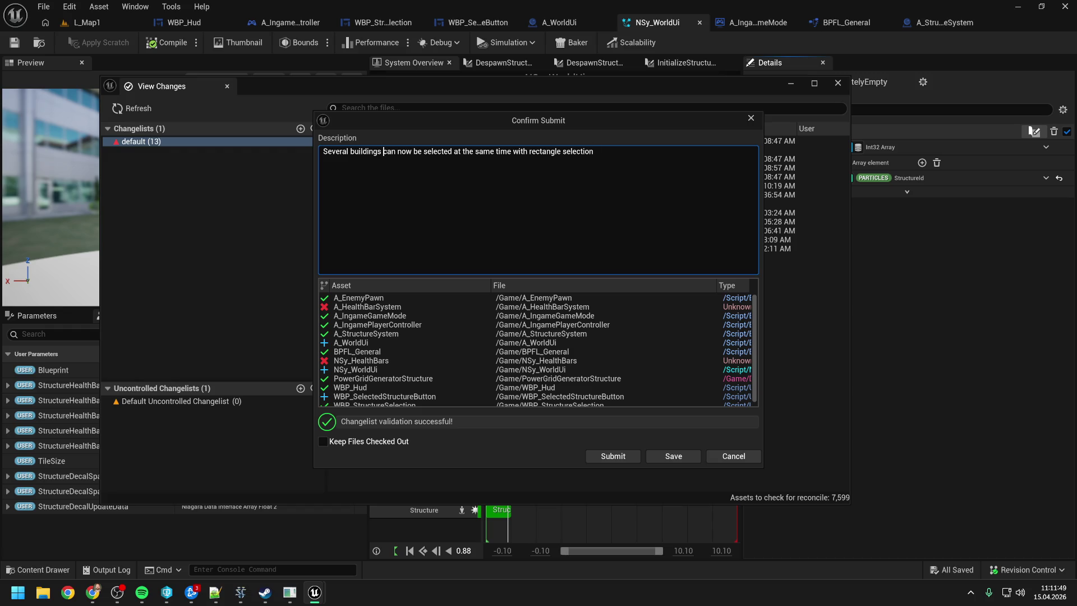
pyautogui.write('of the same type')
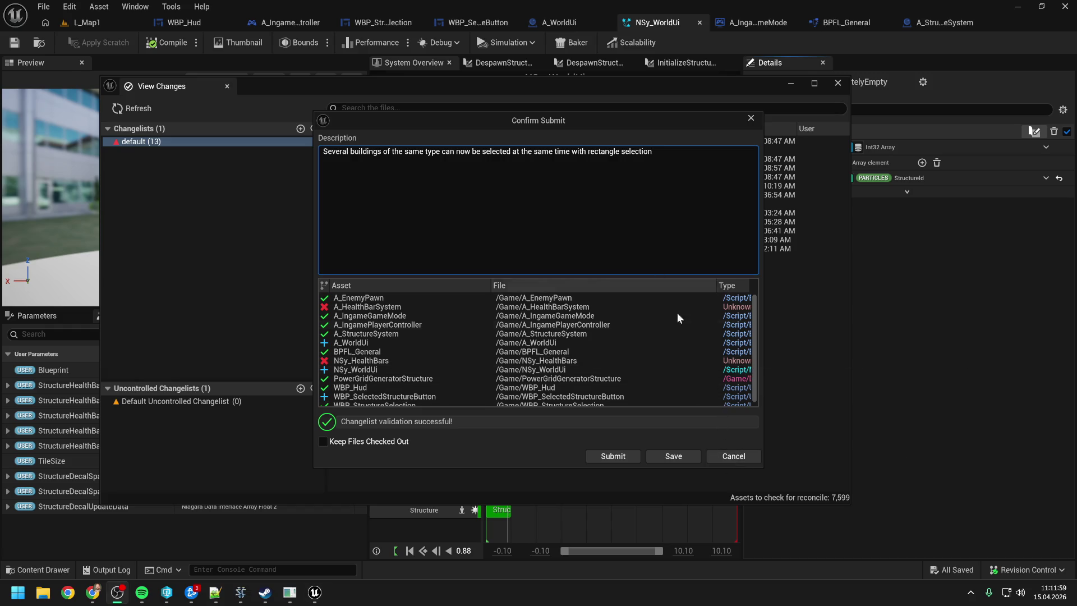
pyautogui.click(734, 457)
# - Play-test L_Map1 by placing a building on the preview tile, then stop the session
pyautogui.click(84, 23)
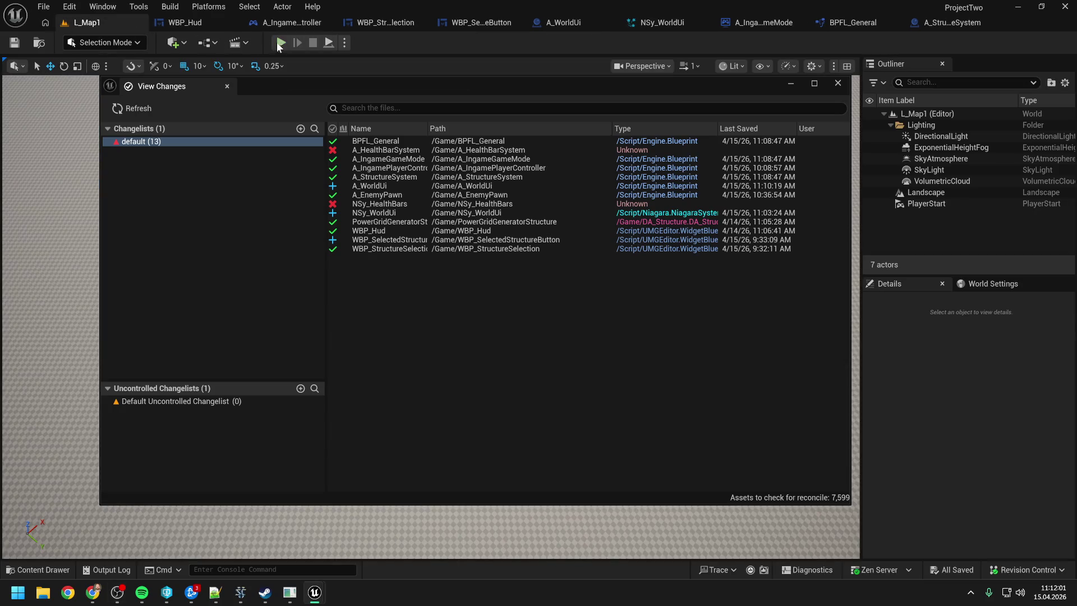
pyautogui.click(791, 83)
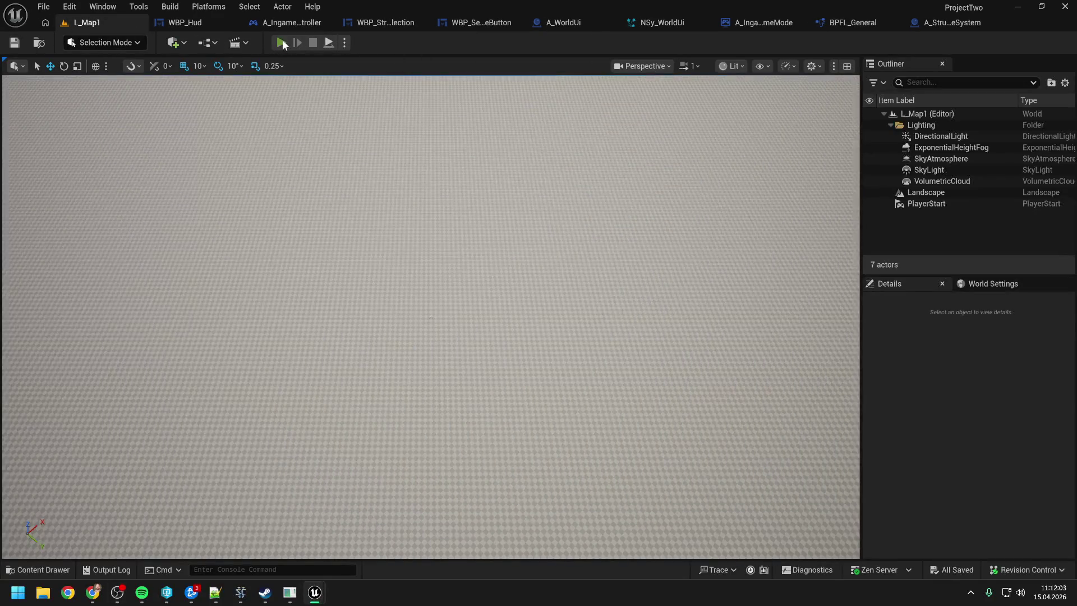
pyautogui.hotkey('alt', 'p')
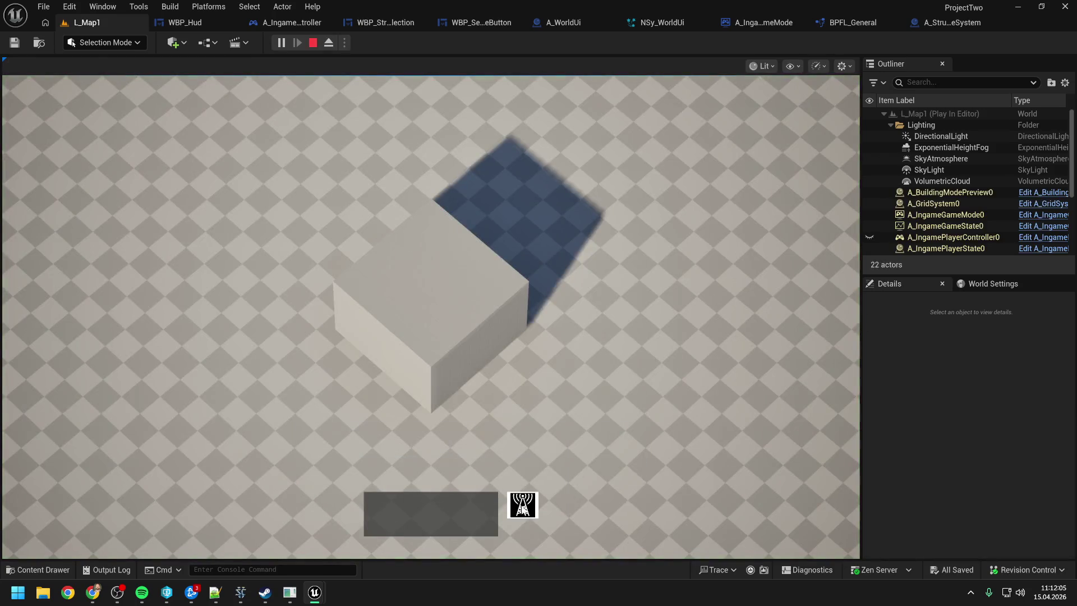
pyautogui.click(669, 332)
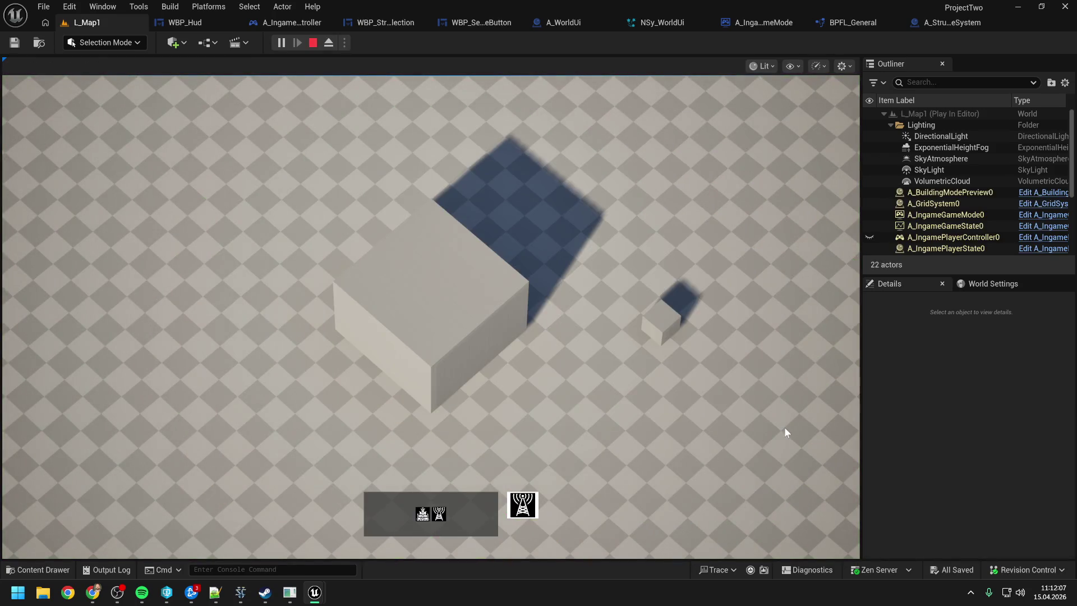
pyautogui.click(777, 433)
pyautogui.press('Escape')
# - Reopen View Changes and choose Submit Changelist on the default changelist again
pyautogui.click(1014, 571)
pyautogui.click(978, 516)
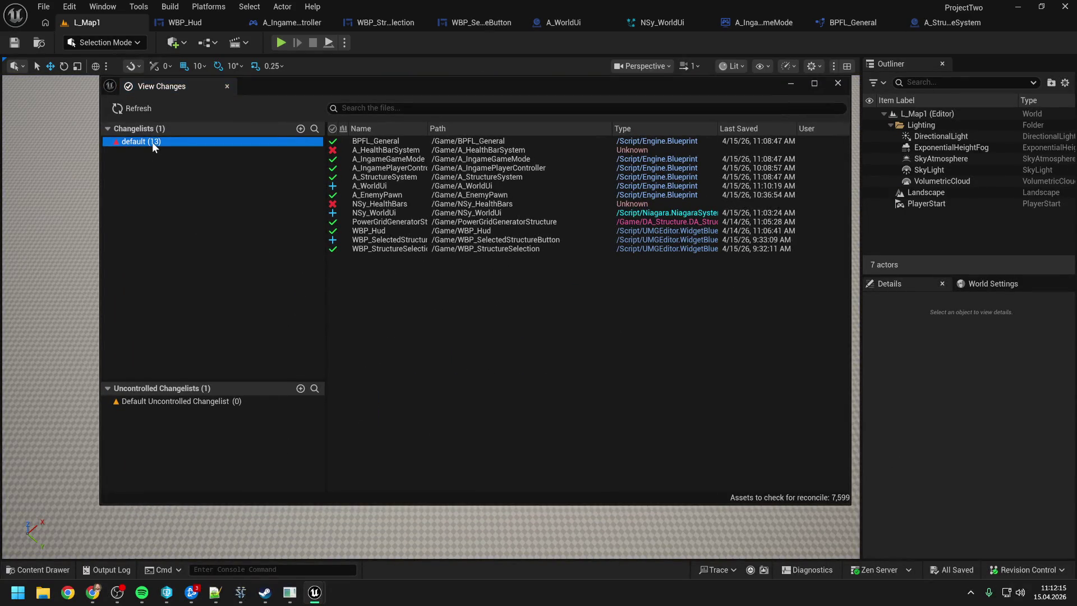
pyautogui.rightClick(153, 143)
pyautogui.click(177, 150)
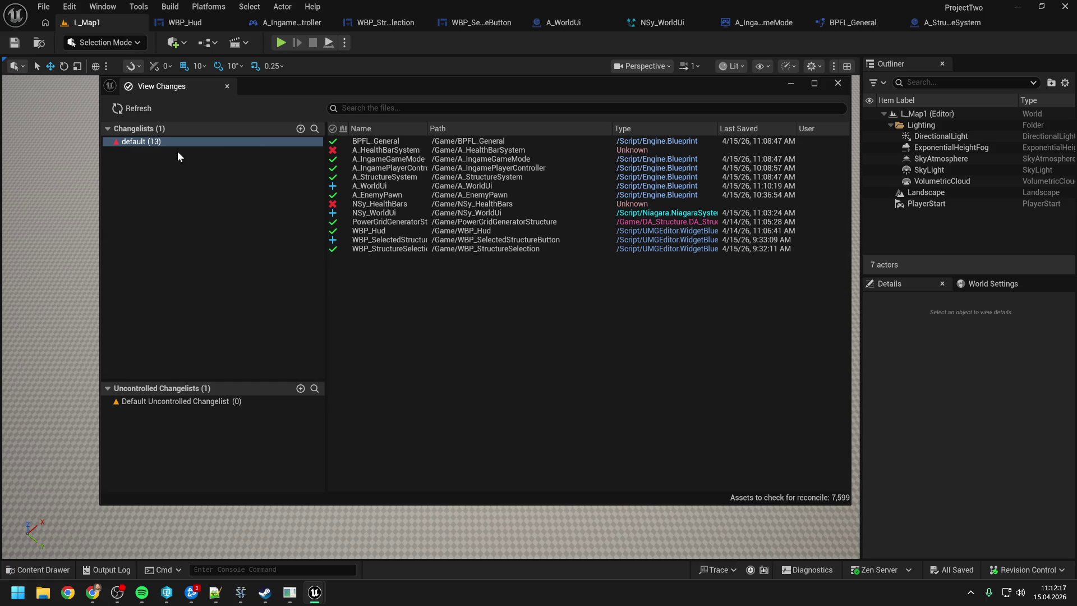